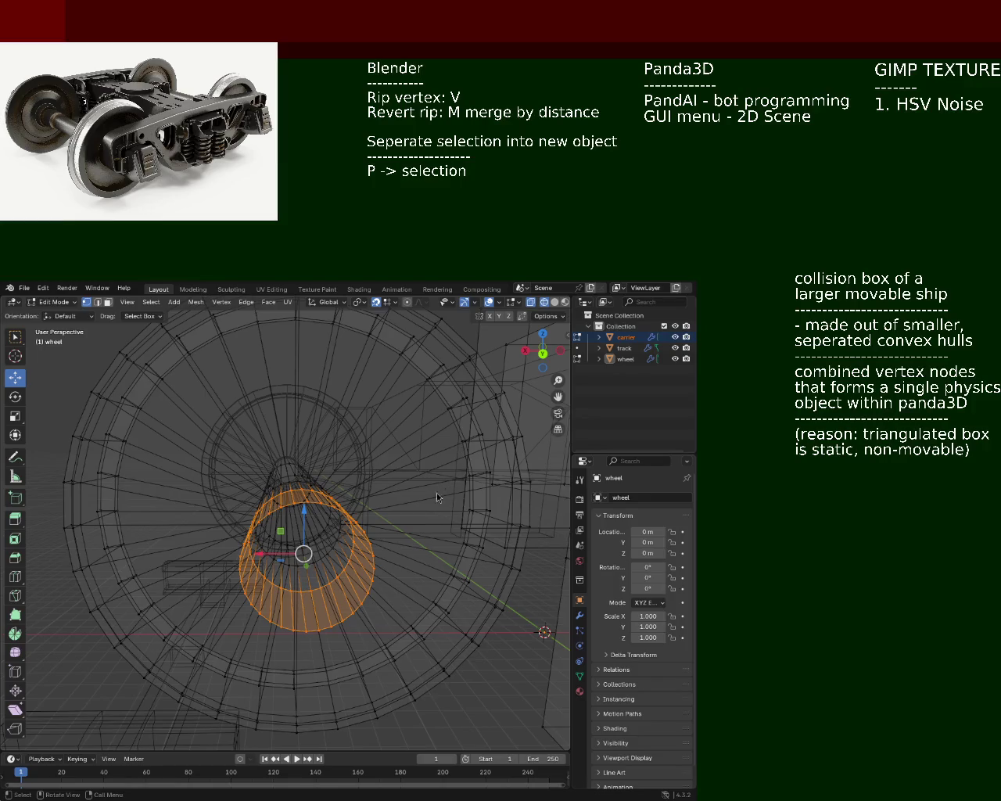
Switch the bogie from wireframe to solid shading and zoom in on the wheel's hub cylinder
scroll(207, 436, down, 5)
middle_drag(207, 435, 369, 527)
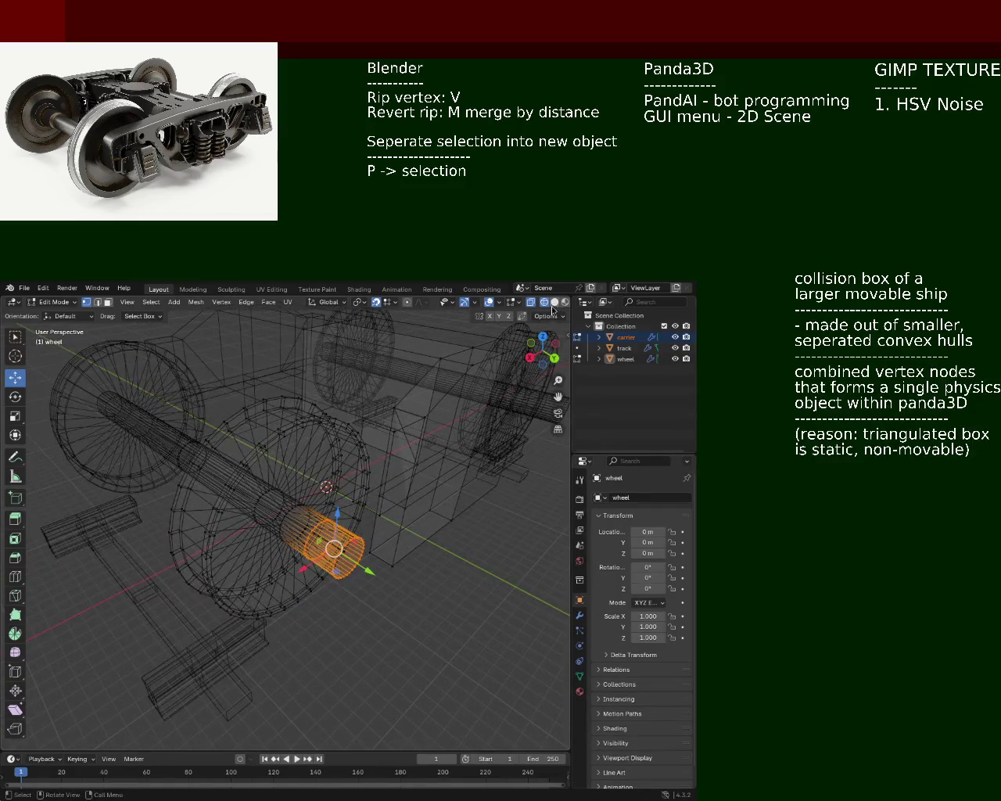
click(555, 302)
scroll(353, 503, up, 4)
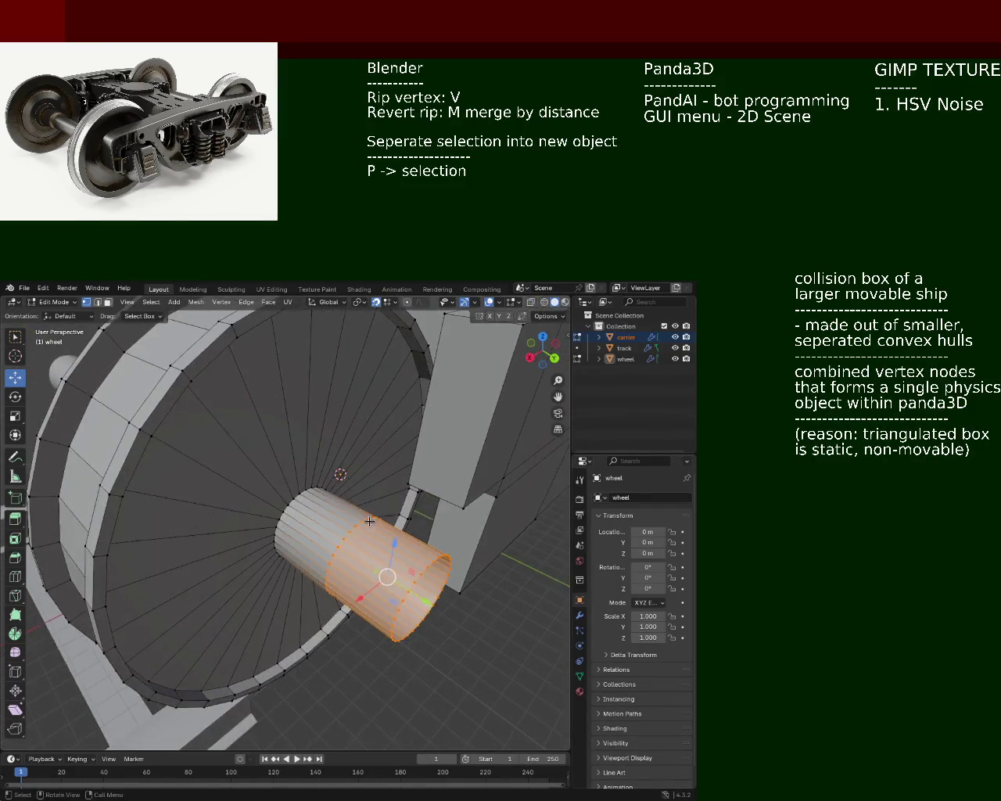
mouse_move(312, 508)
middle_down()
mouse_move(346, 505)
mouse_move(448, 427)
middle_up()
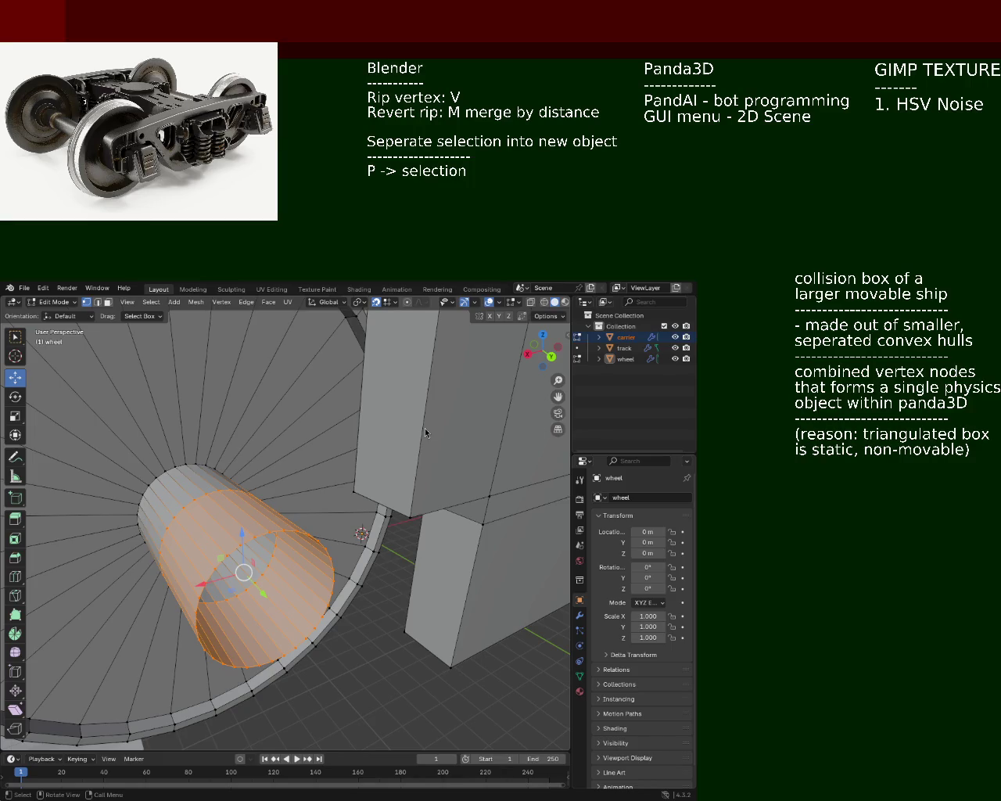
mouse_move(321, 560)
middle_down()
mouse_move(305, 565)
mouse_move(372, 600)
mouse_move(307, 546)
middle_up()
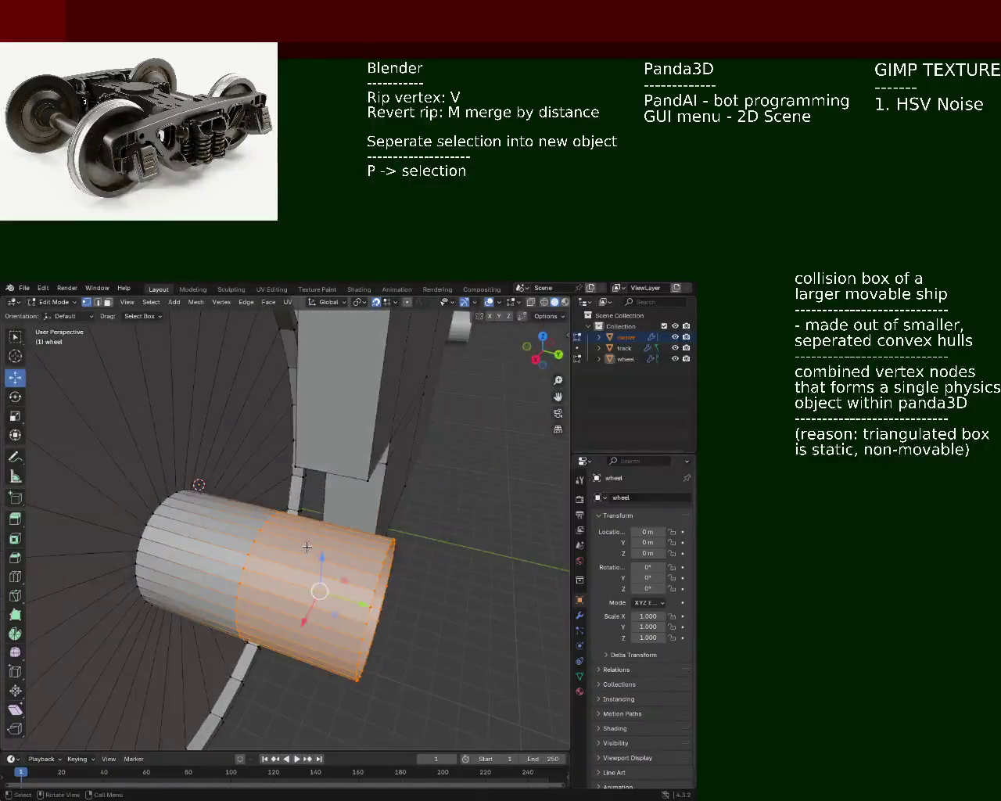
Extrude the hub's outer end section along its normals by 0.7767 m
key(e)
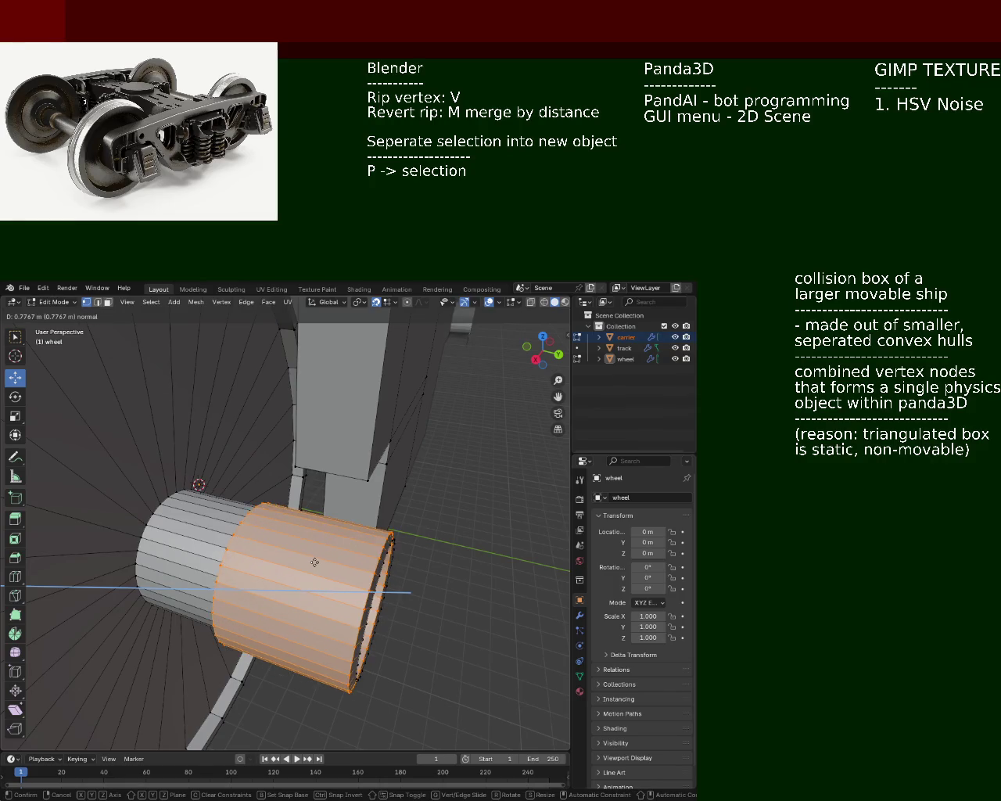
click(312, 559)
mouse_move(340, 556)
middle_down()
mouse_move(311, 530)
mouse_move(239, 558)
middle_up()
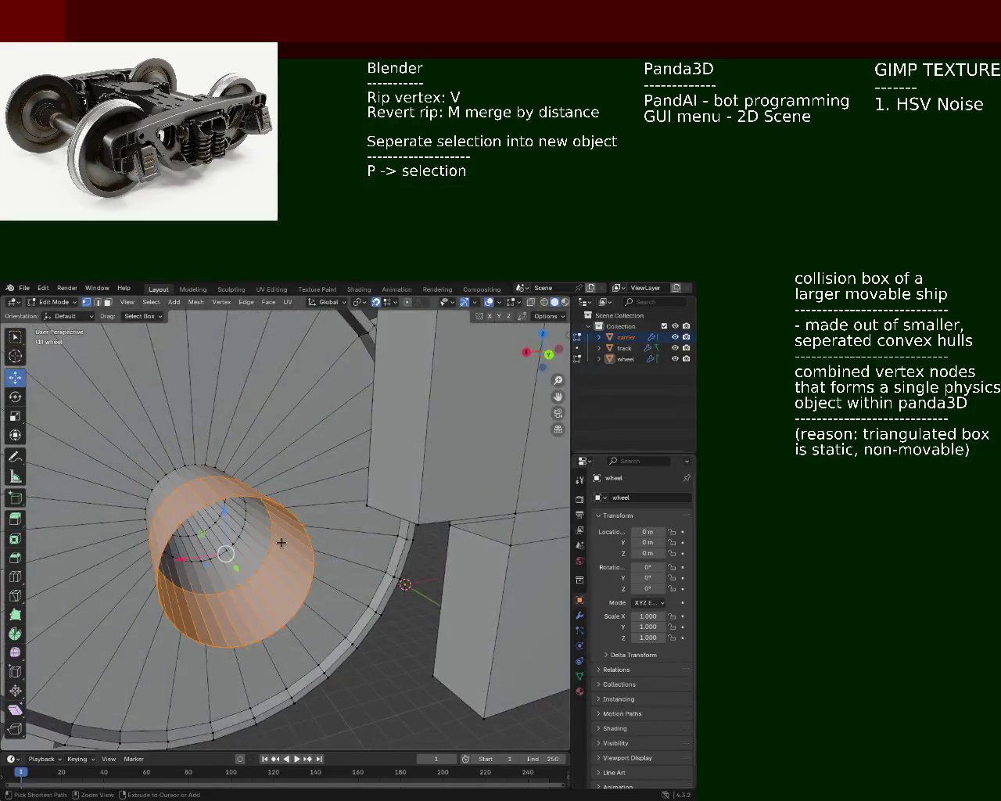
Scale the extruded hub section 1.2 times along the Z axis
key(s)
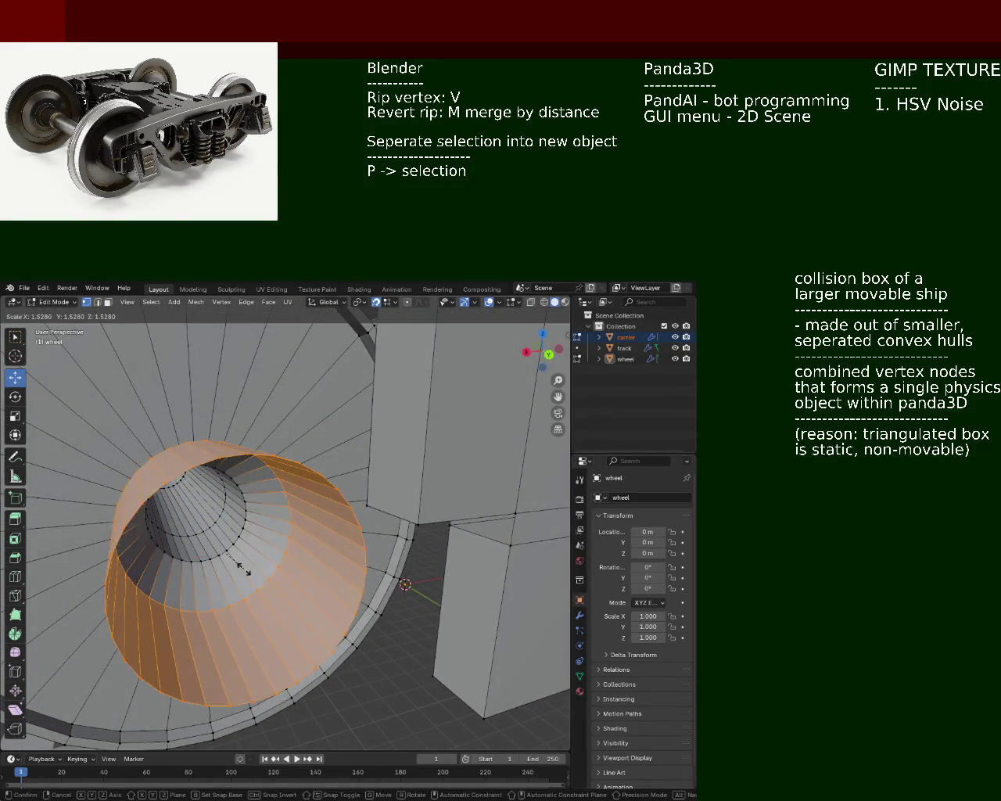
key(Escape)
key(s)
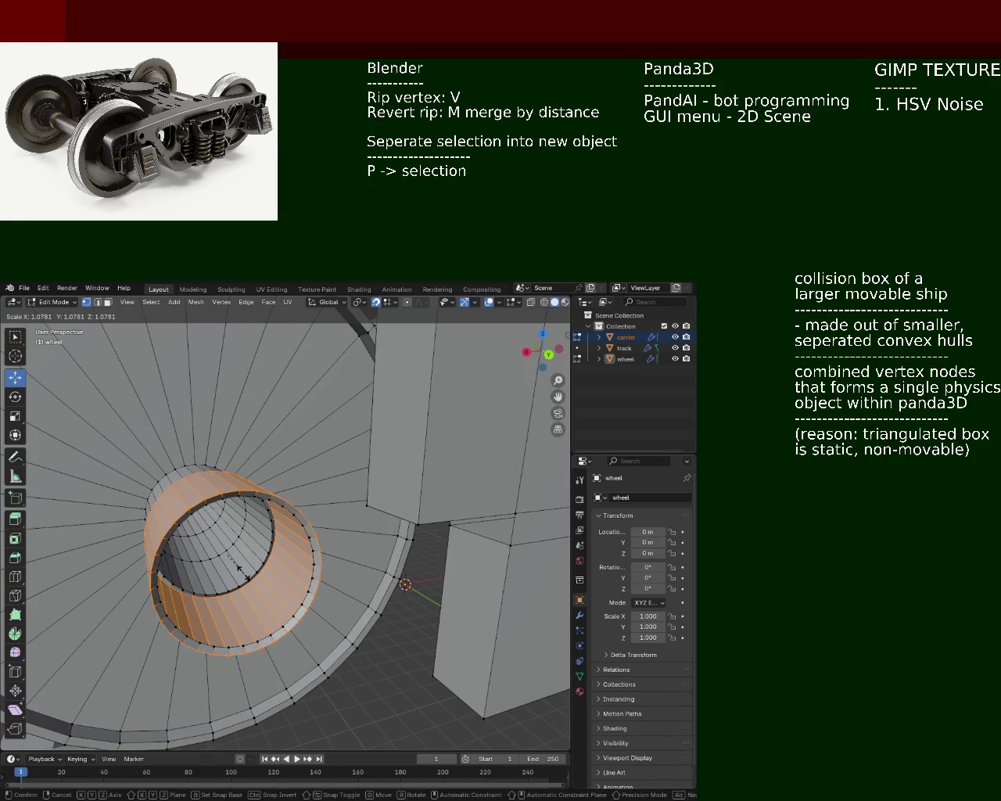
key(z)
key(y)
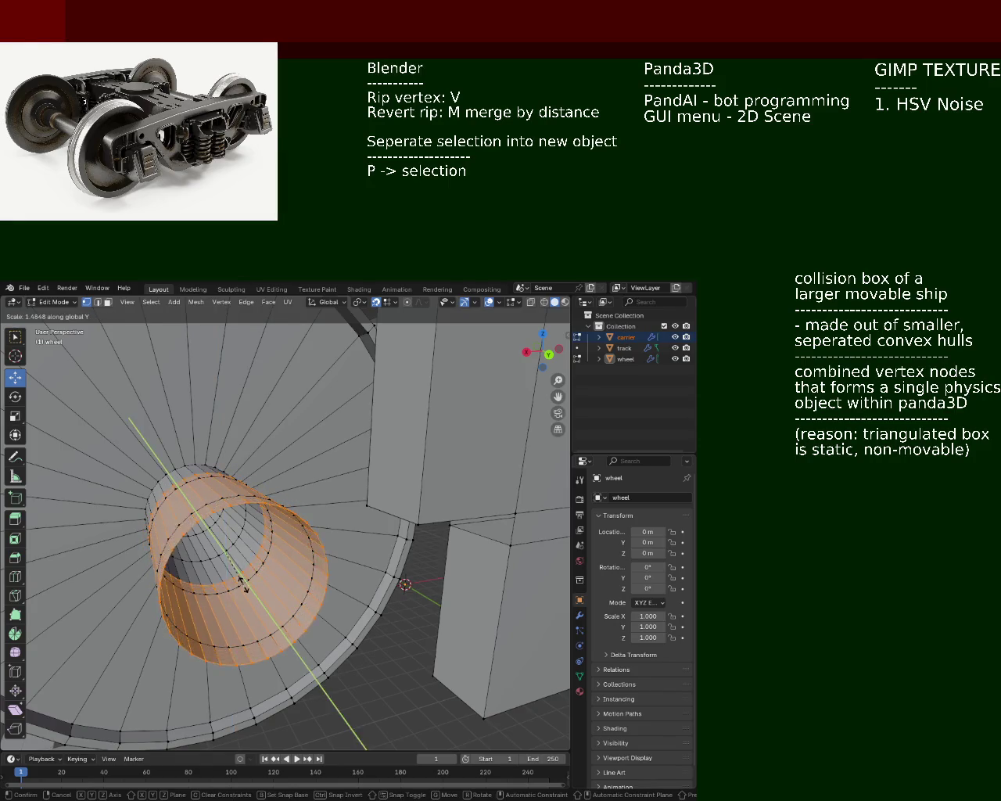
key(z)
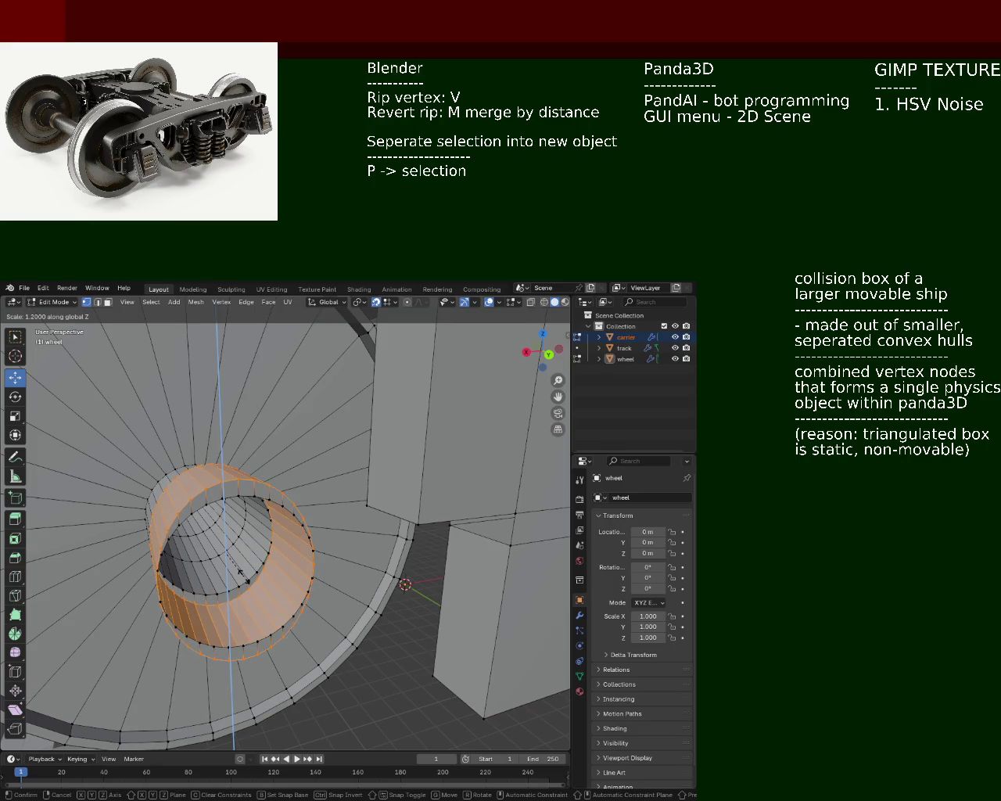
click(244, 576)
Stretch the hub section 1.2 times along the X axis, then deselect everything
key(s)
key(z)
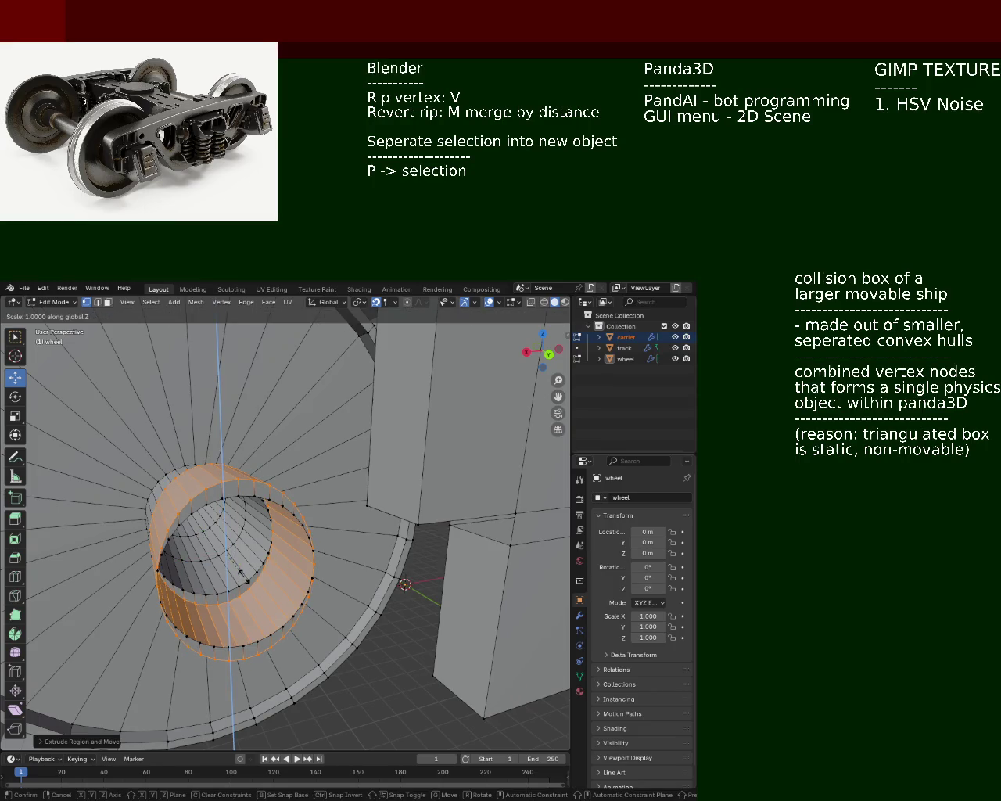
key(x)
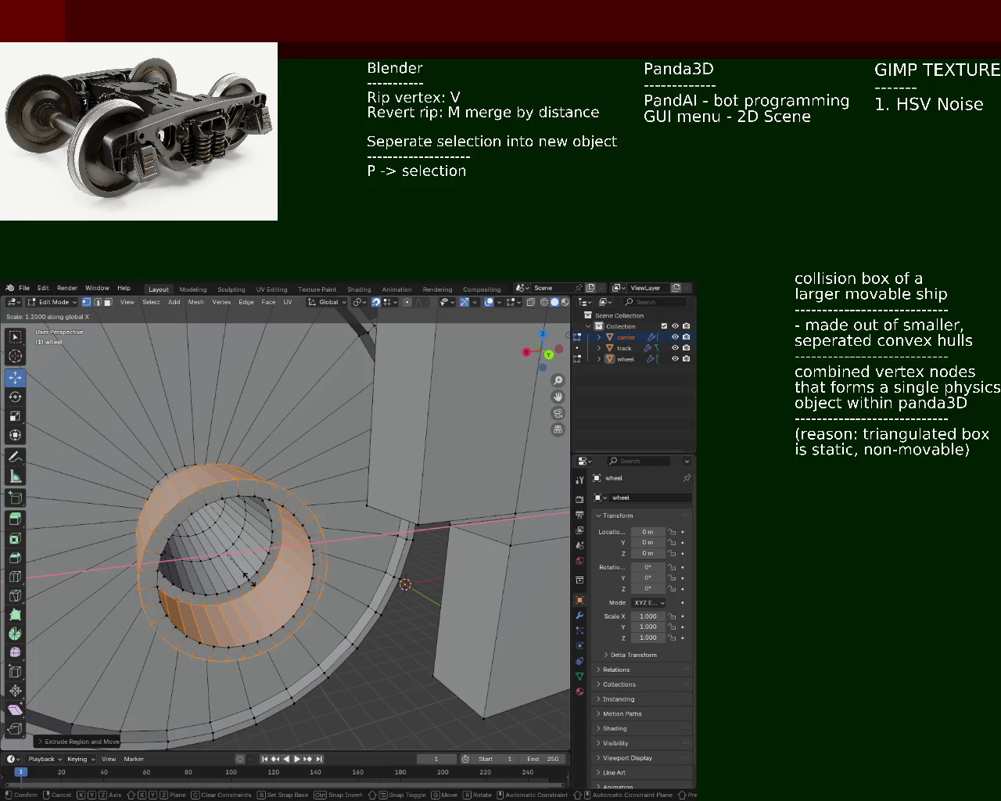
click(249, 578)
mouse_move(249, 578)
middle_down()
mouse_move(253, 528)
mouse_move(145, 491)
mouse_move(222, 498)
mouse_move(143, 532)
mouse_move(220, 538)
mouse_move(199, 553)
mouse_move(166, 555)
middle_up()
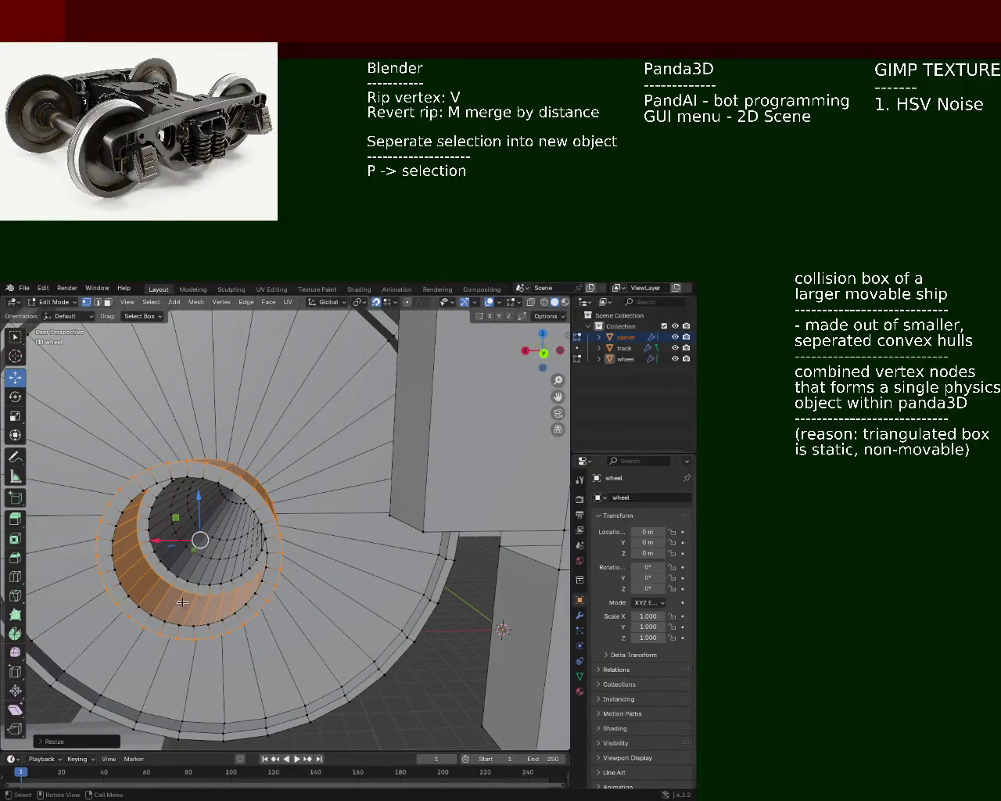
key(alt+a)
Look down the bore and select vertices and a face strip on its surrounding ring
mouse_move(284, 617)
middle_down()
mouse_move(280, 568)
mouse_move(297, 540)
middle_up()
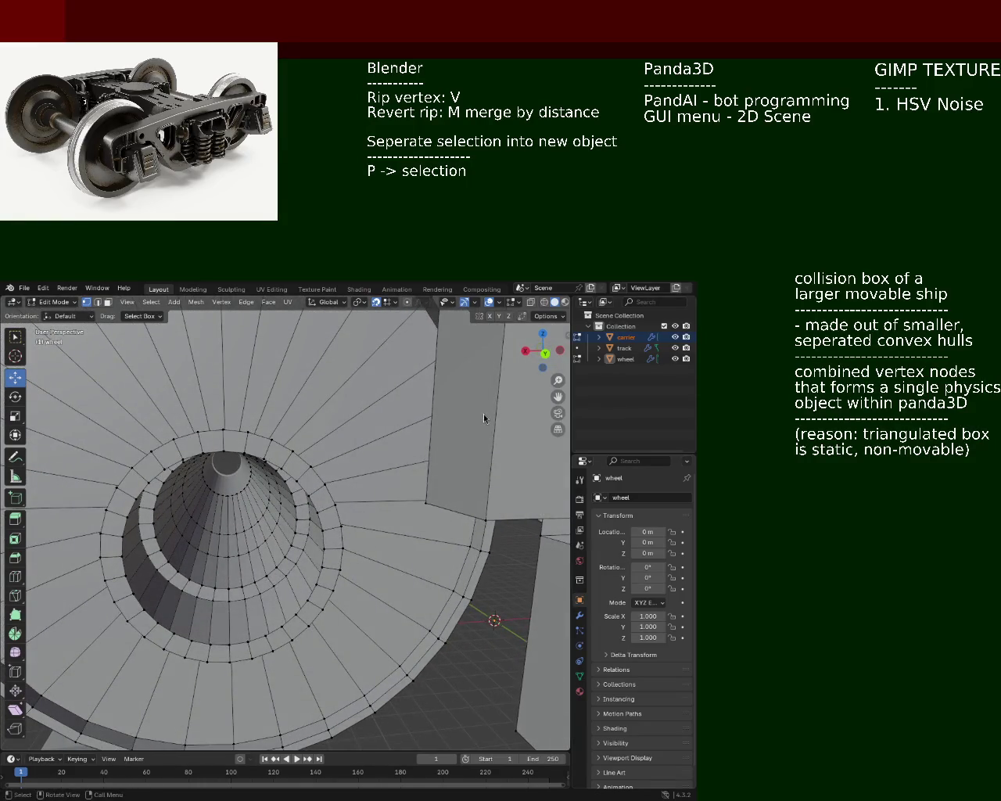
click(215, 588)
shift+click(211, 644)
shift+click(233, 646)
shift+click(211, 644)
shift+click(243, 587)
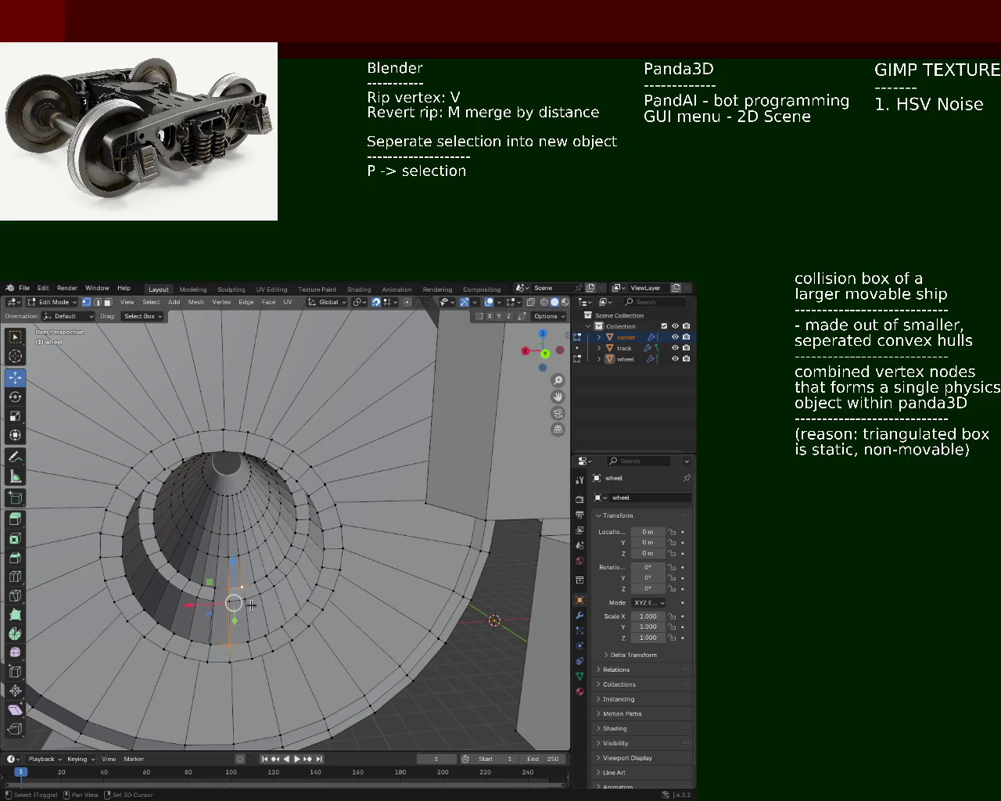
shift+click(247, 640)
shift+click(248, 640)
shift+click(247, 640)
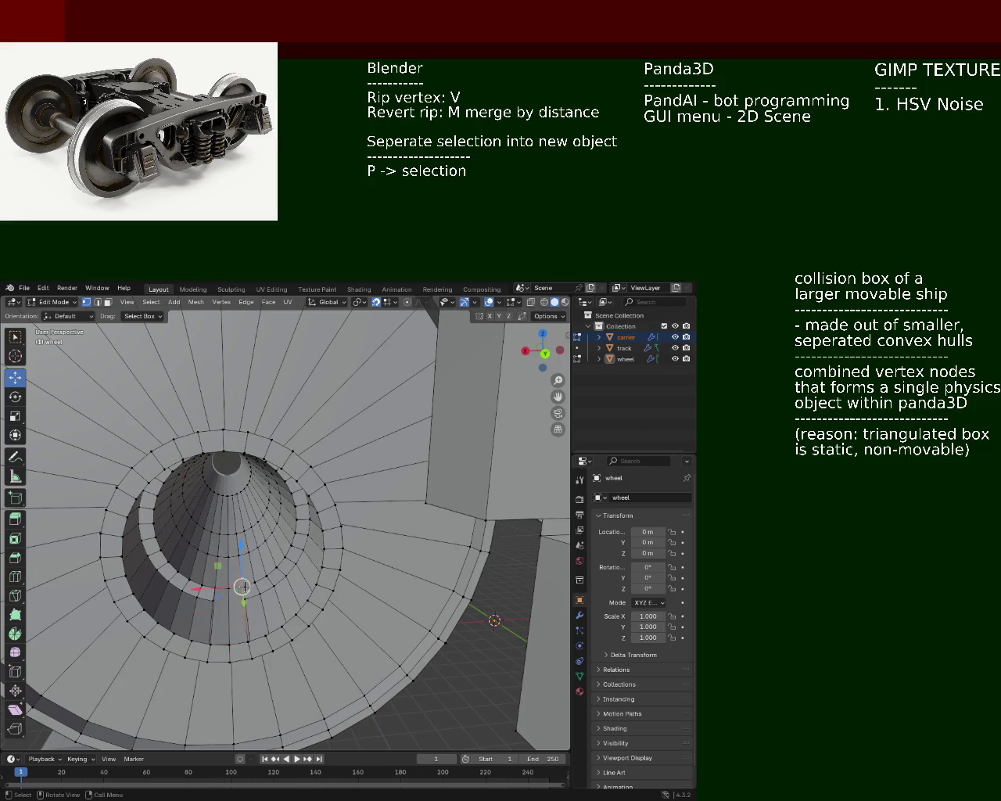
shift+click(245, 639)
shift+click(266, 639)
shift+click(259, 581)
Refine the selection to individual vertices on the inner bore ring
shift+click(259, 582)
shift+click(281, 627)
shift+click(261, 573)
shift+click(261, 579)
shift+click(261, 579)
shift+click(283, 624)
shift+click(269, 569)
shift+click(283, 624)
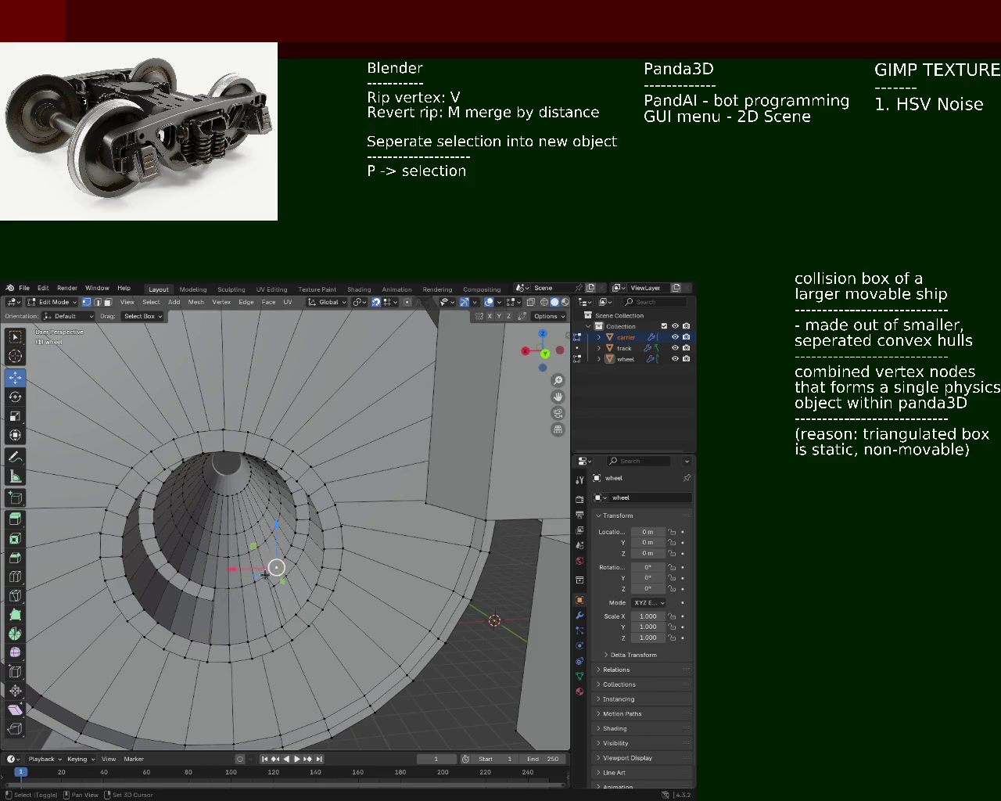
shift+click(282, 623)
shift+click(282, 624)
shift+click(281, 623)
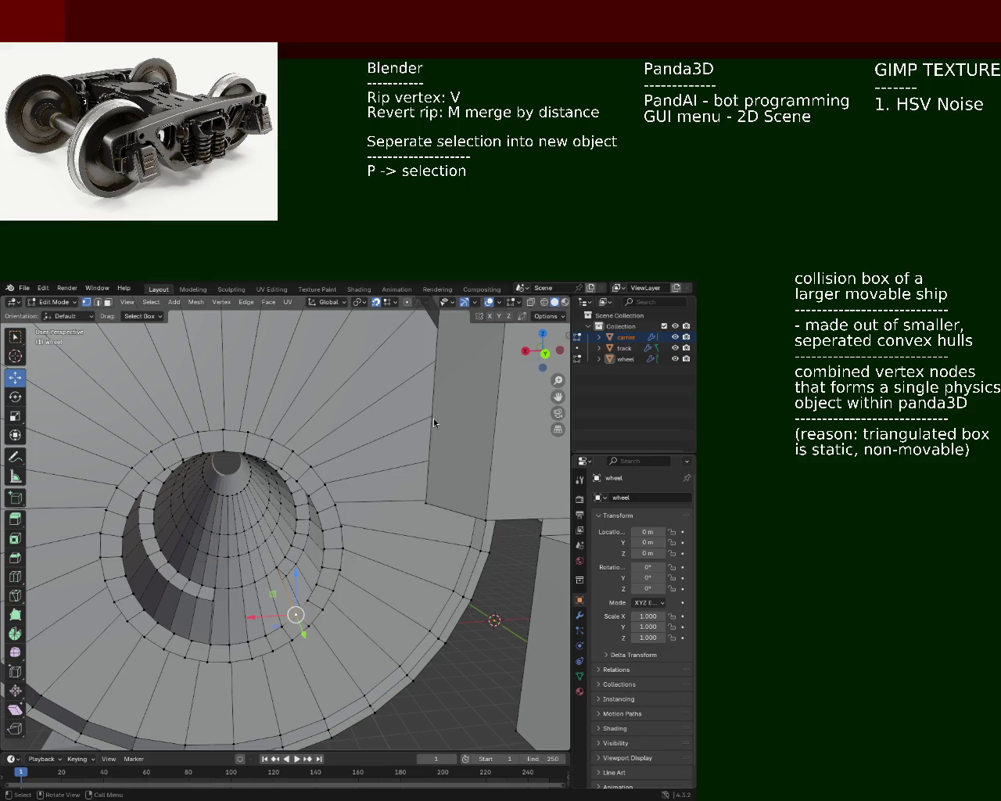
Zoom into the cone-shaped bore and select the face strip beside the axle hole
mouse_move(262, 485)
ctrl+middle_down()
mouse_move(322, 521)
mouse_move(274, 579)
mouse_move(374, 623)
ctrl+middle_up()
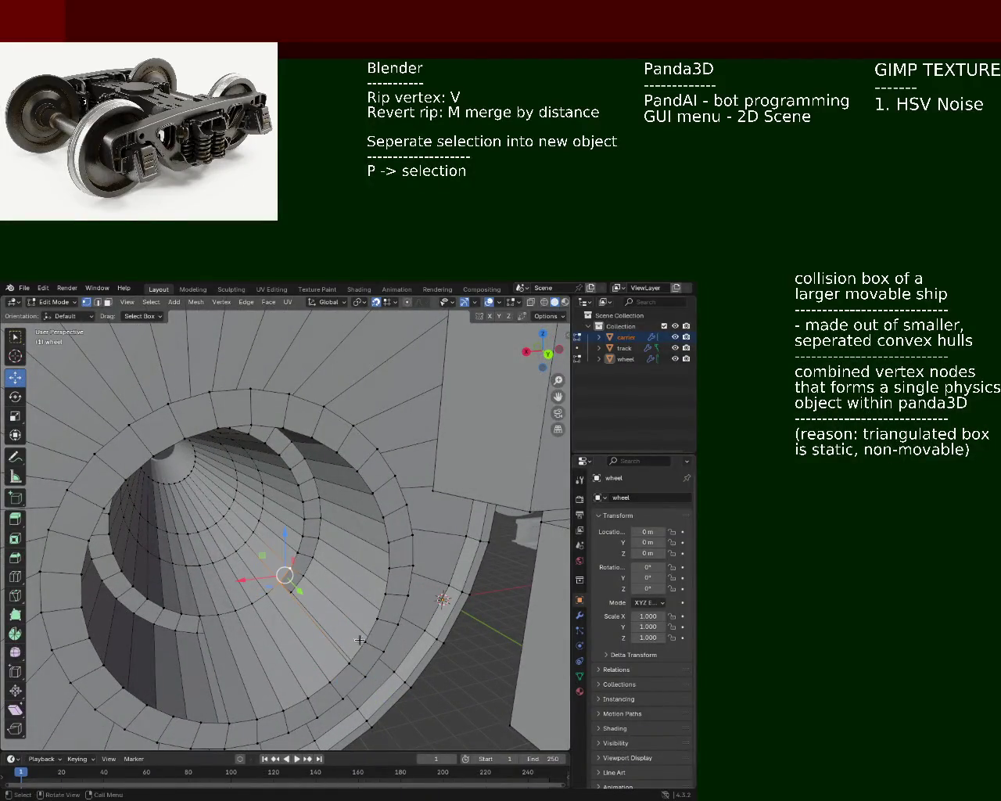
click(297, 568)
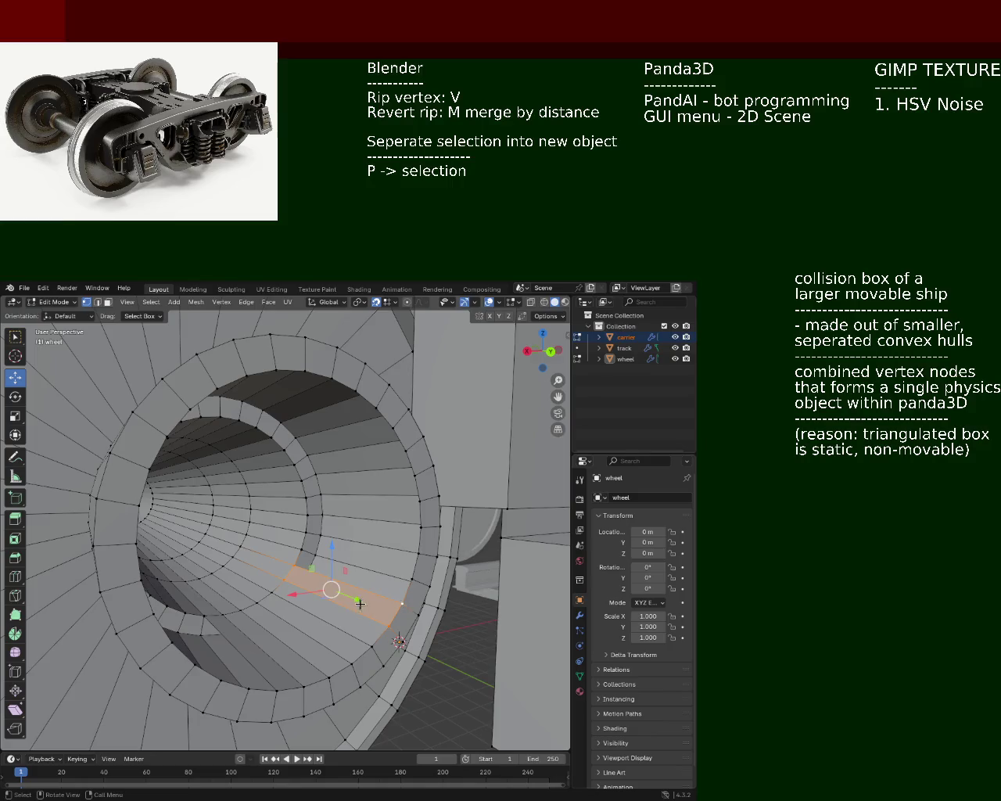
click(333, 568)
click(307, 547)
shift+click(411, 579)
click(306, 534)
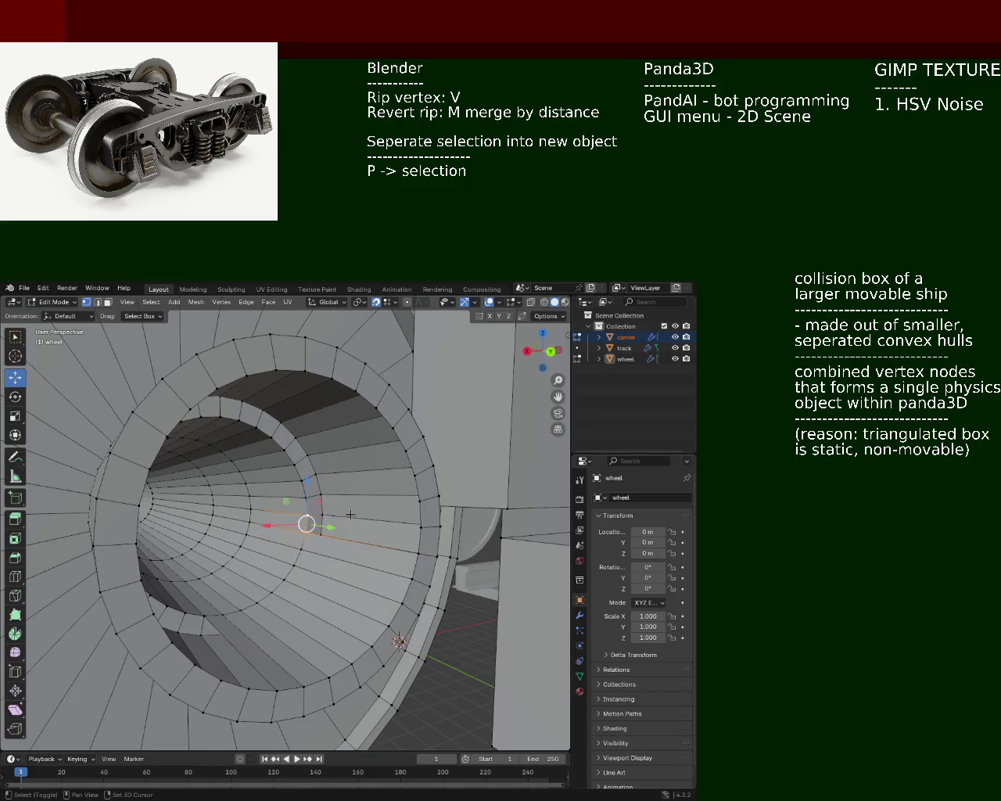
click(304, 495)
shift+click(414, 507)
shift+click(352, 518)
mouse_move(351, 518)
middle_down()
mouse_move(334, 555)
mouse_move(381, 554)
middle_up()
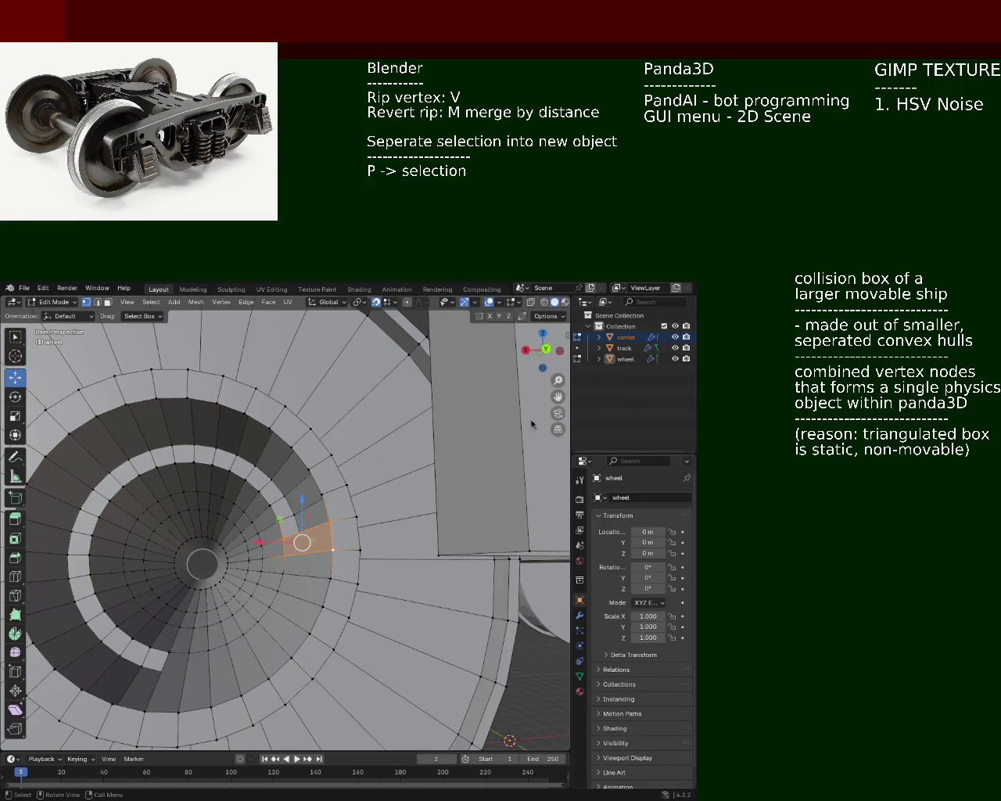
Zoom in on the web and select the corner vertices of the long web face
ctrl+middle_drag(297, 514, 313, 547)
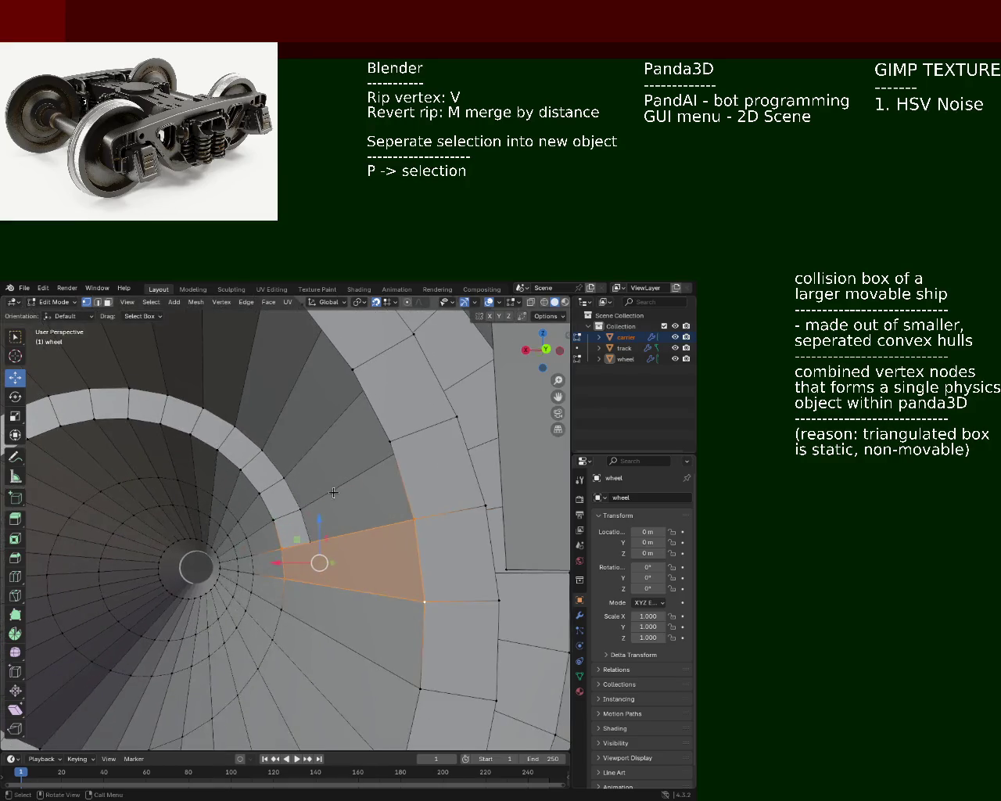
shift+click(397, 534)
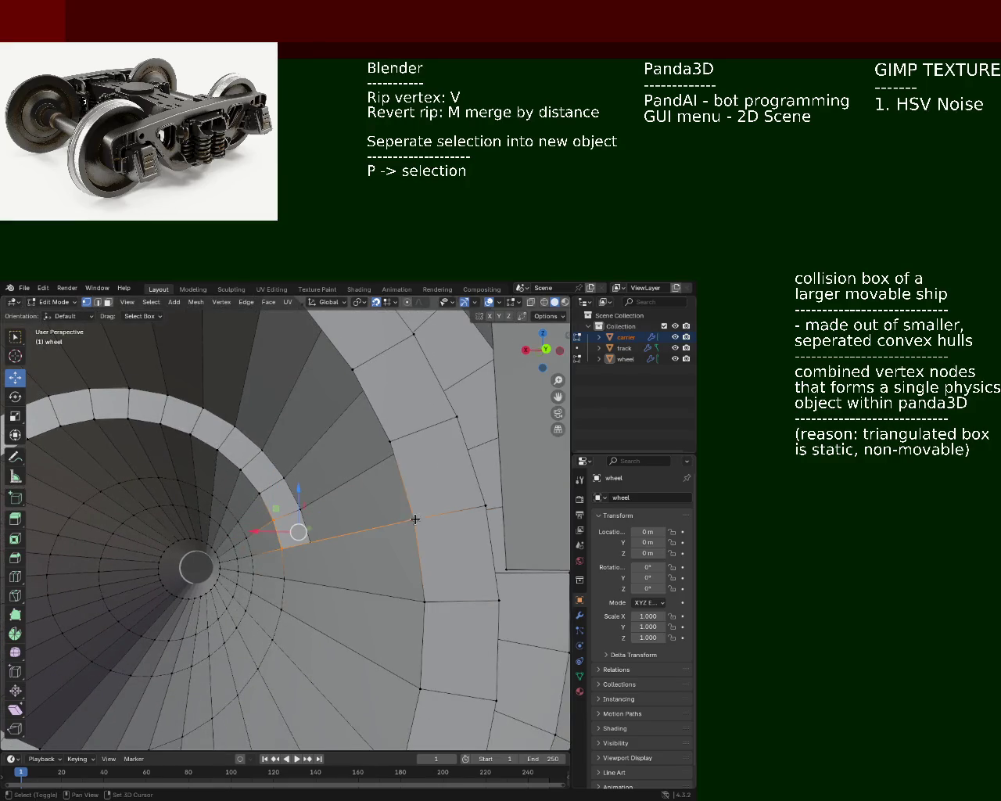
shift+click(272, 519)
click(271, 517)
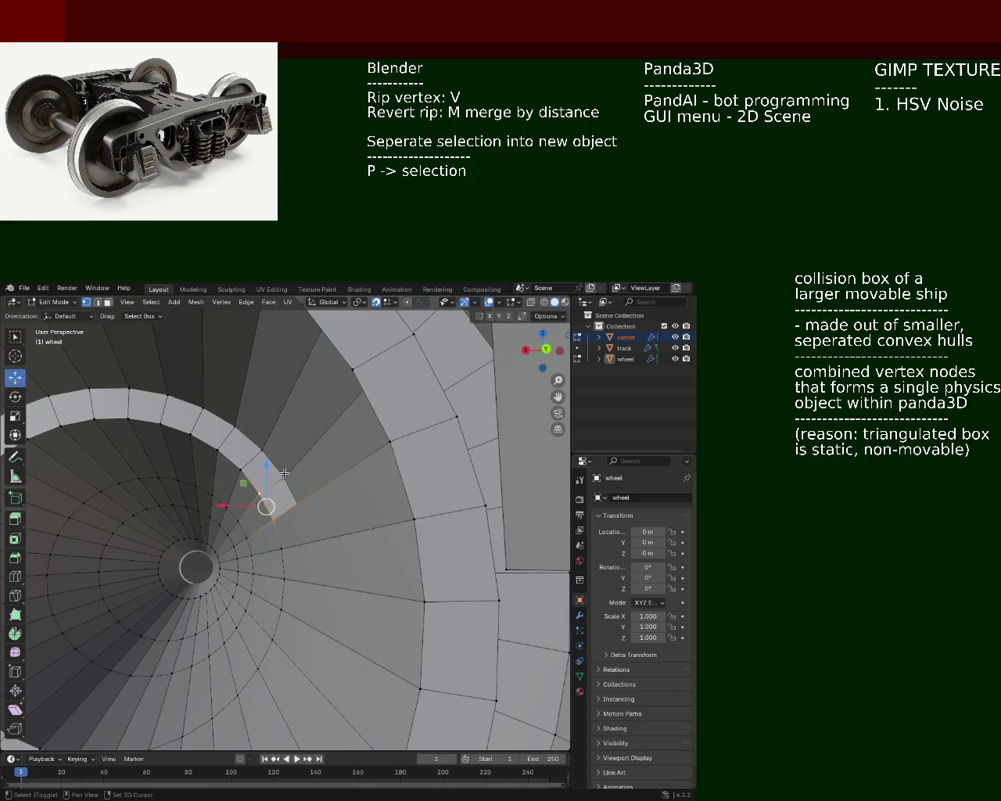
click(346, 451)
middle_drag(346, 450, 314, 597)
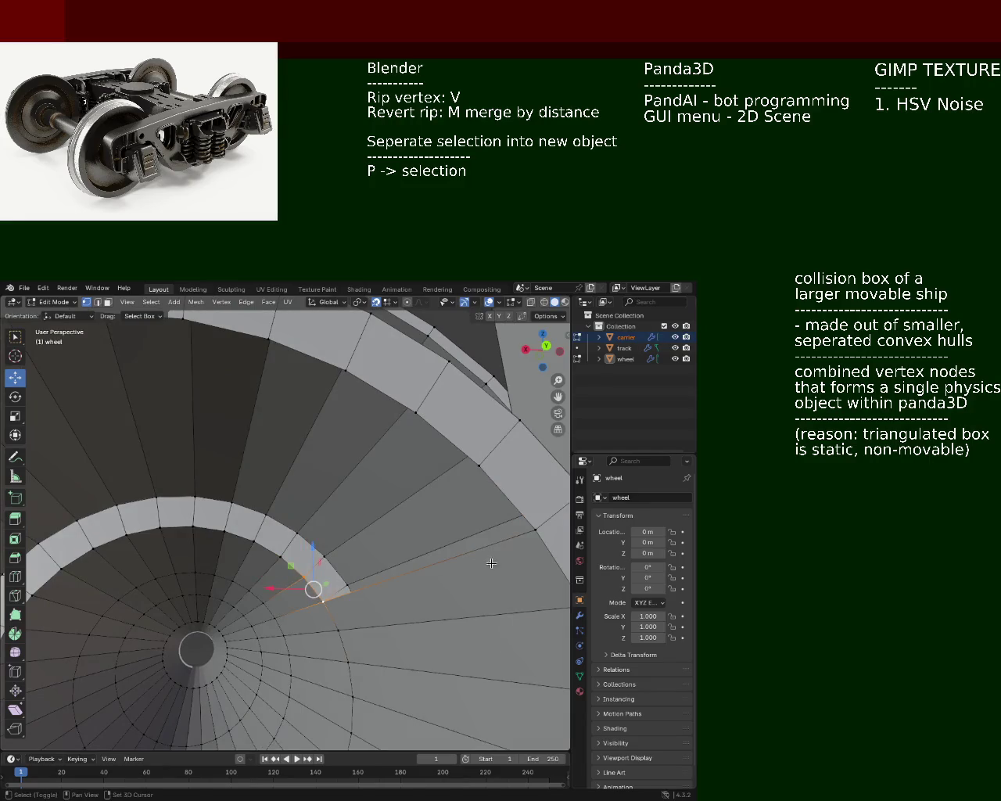
shift+click(535, 530)
shift+click(479, 466)
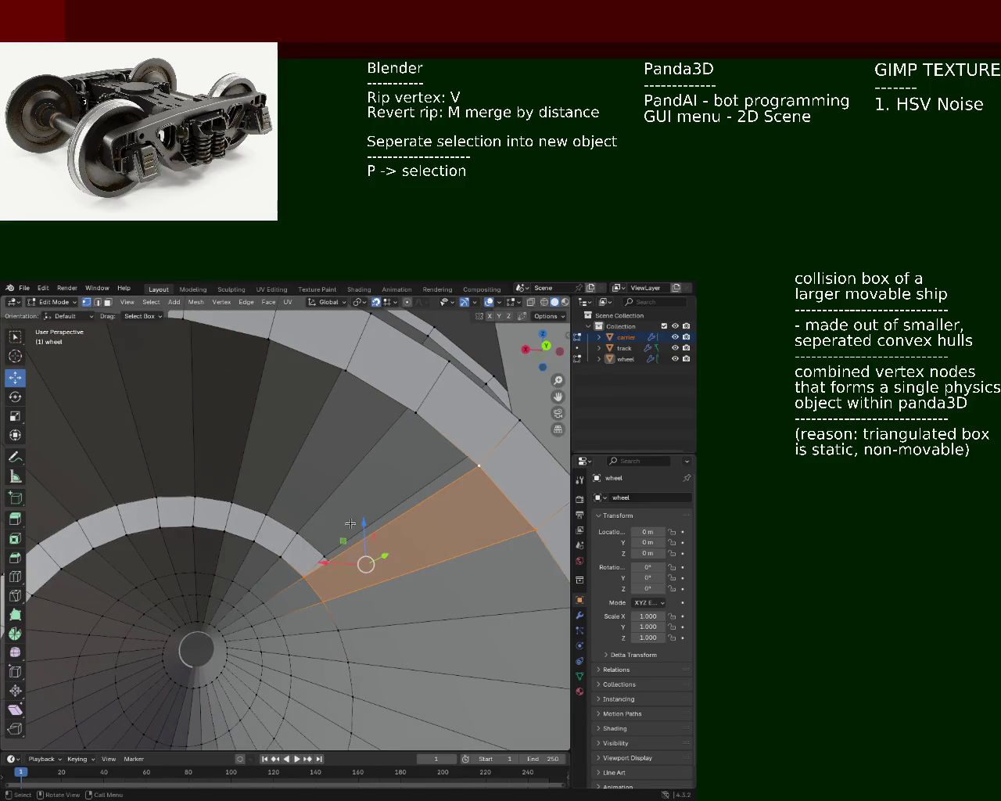
click(303, 577)
shift+click(280, 557)
shift+click(415, 412)
shift+click(479, 466)
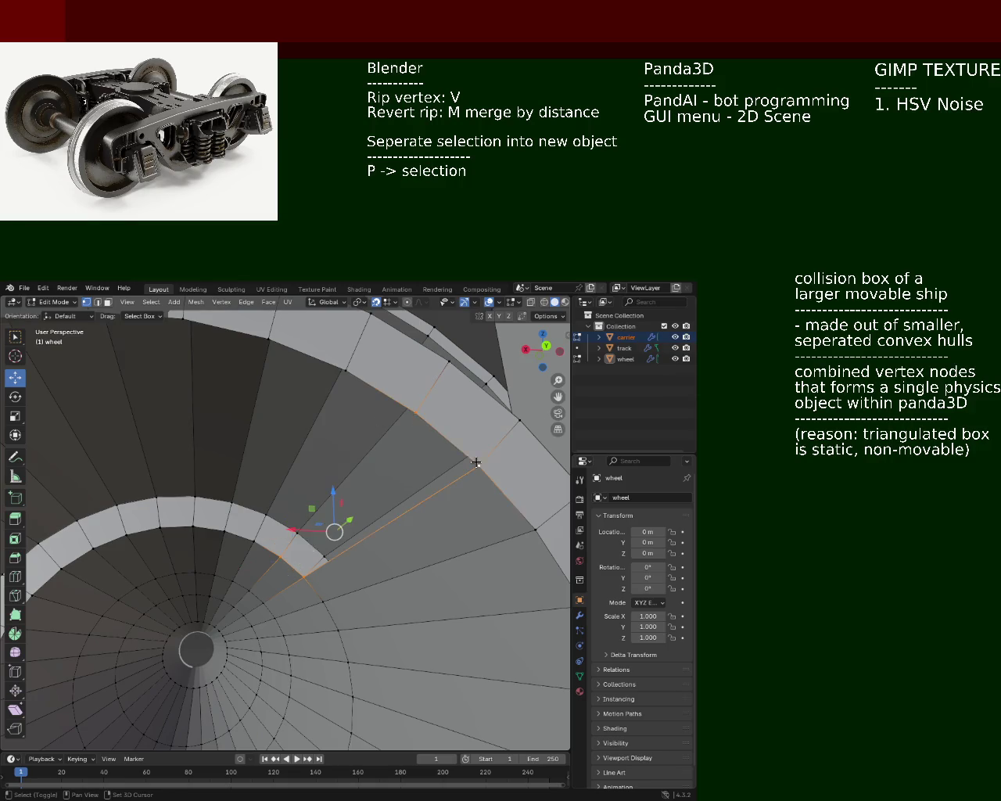
Select the two inner-ring vertices next to the web face
middle_drag(461, 469, 299, 596)
click(298, 596)
click(286, 577)
shift+click(315, 591)
shift+click(419, 345)
middle_drag(405, 352, 368, 380)
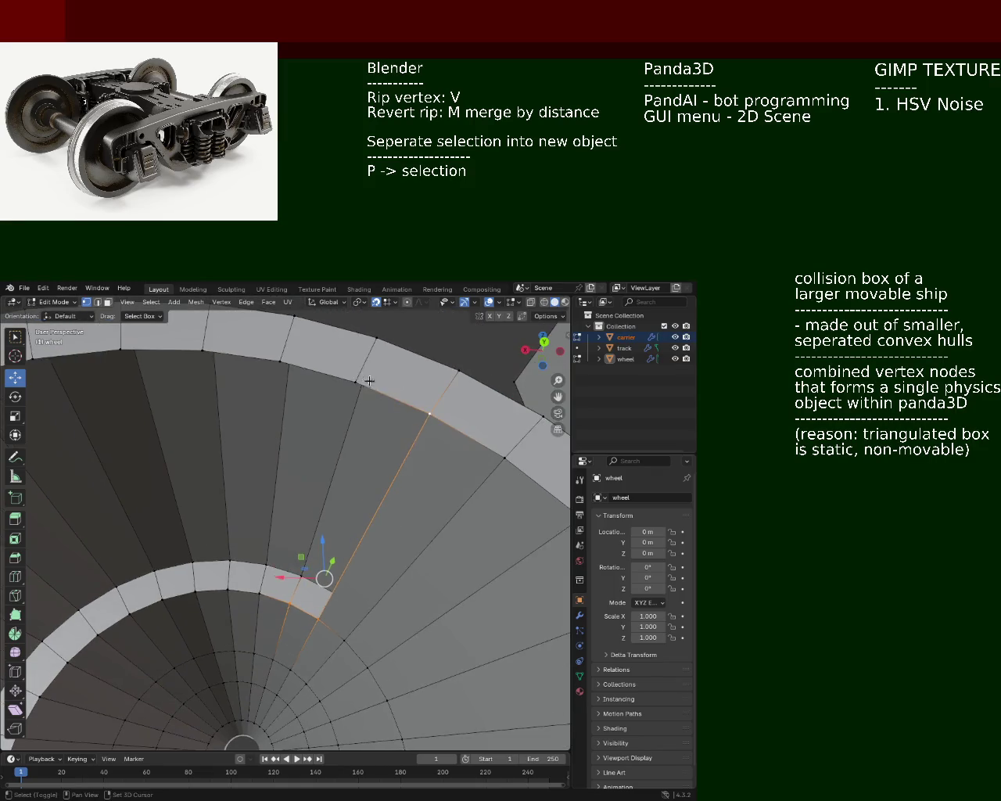
shift+click(351, 381)
click(279, 360)
shift+click(351, 381)
shift+click(290, 602)
shift+click(259, 593)
middle_drag(262, 596, 368, 541)
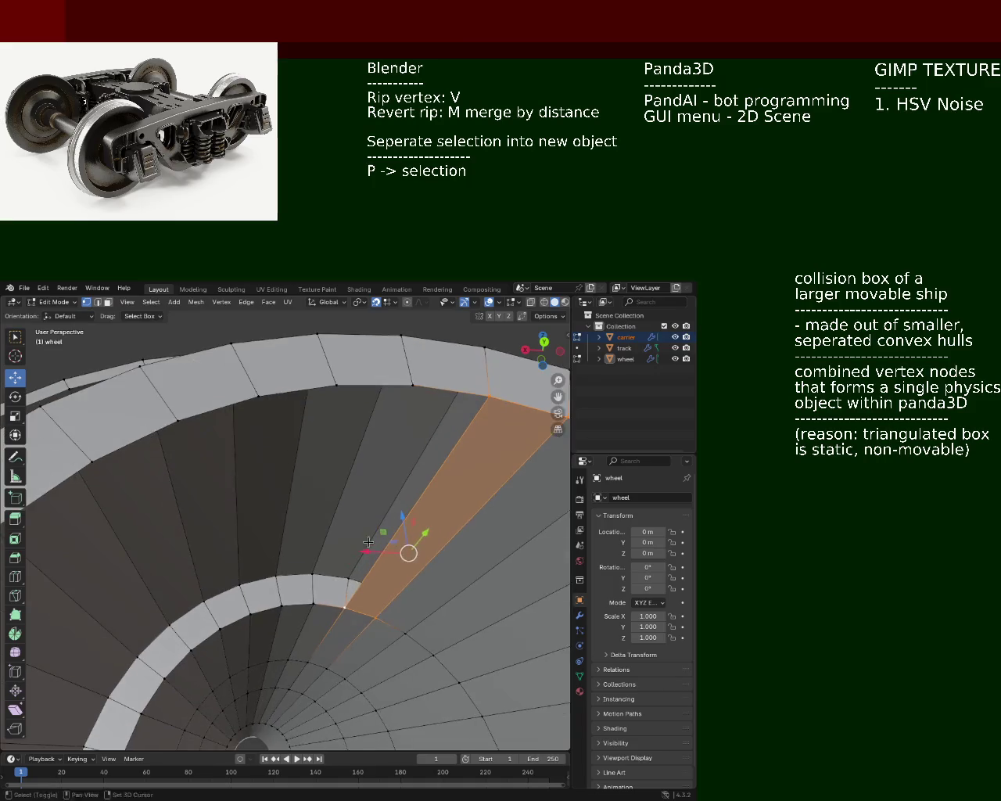
click(313, 602)
shift+click(344, 606)
Move the two inner-ring vertices onto the outer rim and select the stretched web face
key(g)
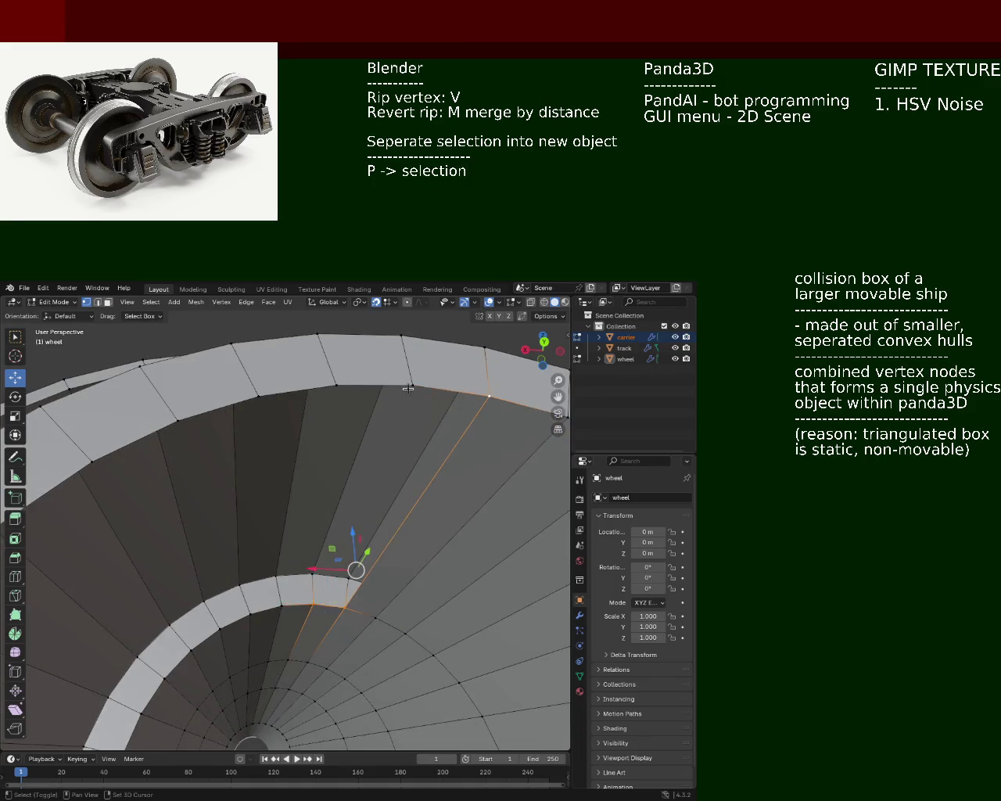
click(336, 401)
shift+click(282, 606)
shift+click(312, 604)
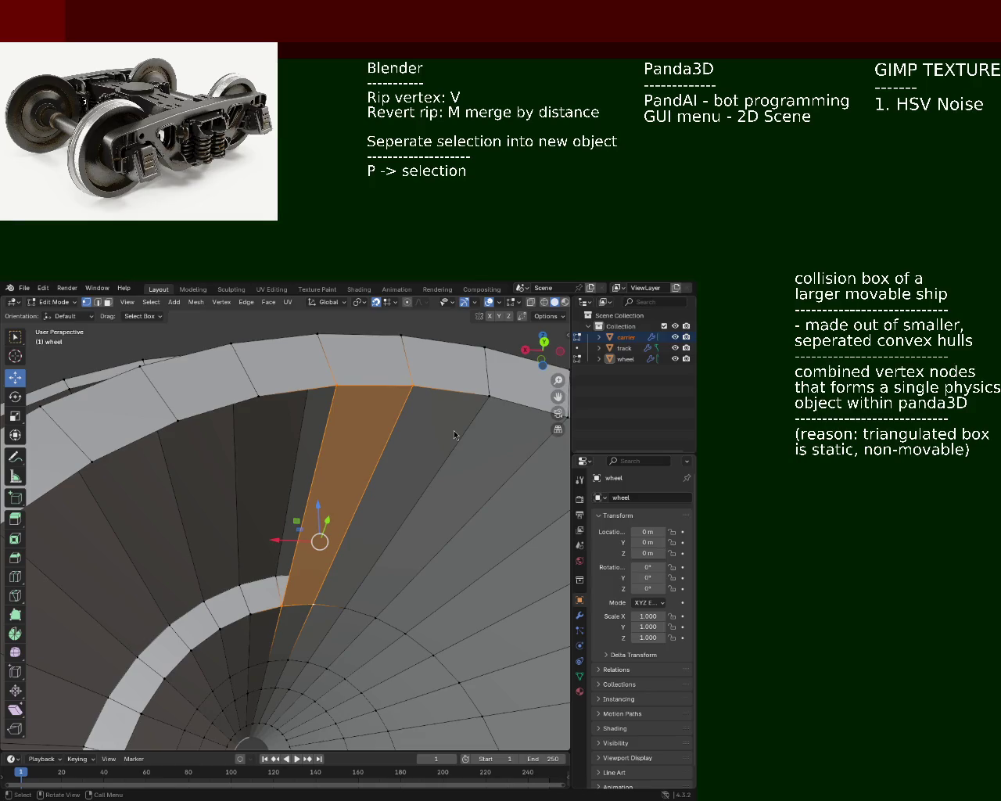
Orbit the view so the selected stretched web face stands upright
mouse_move(219, 420)
middle_down()
mouse_move(219, 448)
mouse_move(219, 344)
middle_up()
click(240, 353)
shift+click(319, 344)
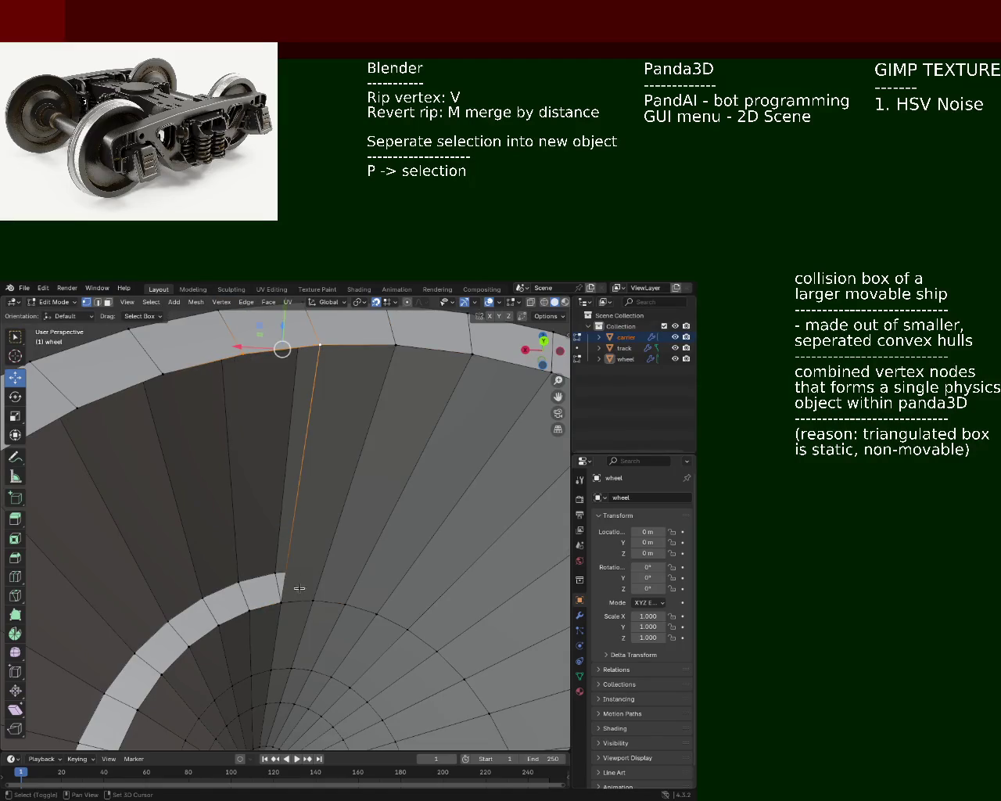
click(291, 599)
click(265, 531)
click(235, 618)
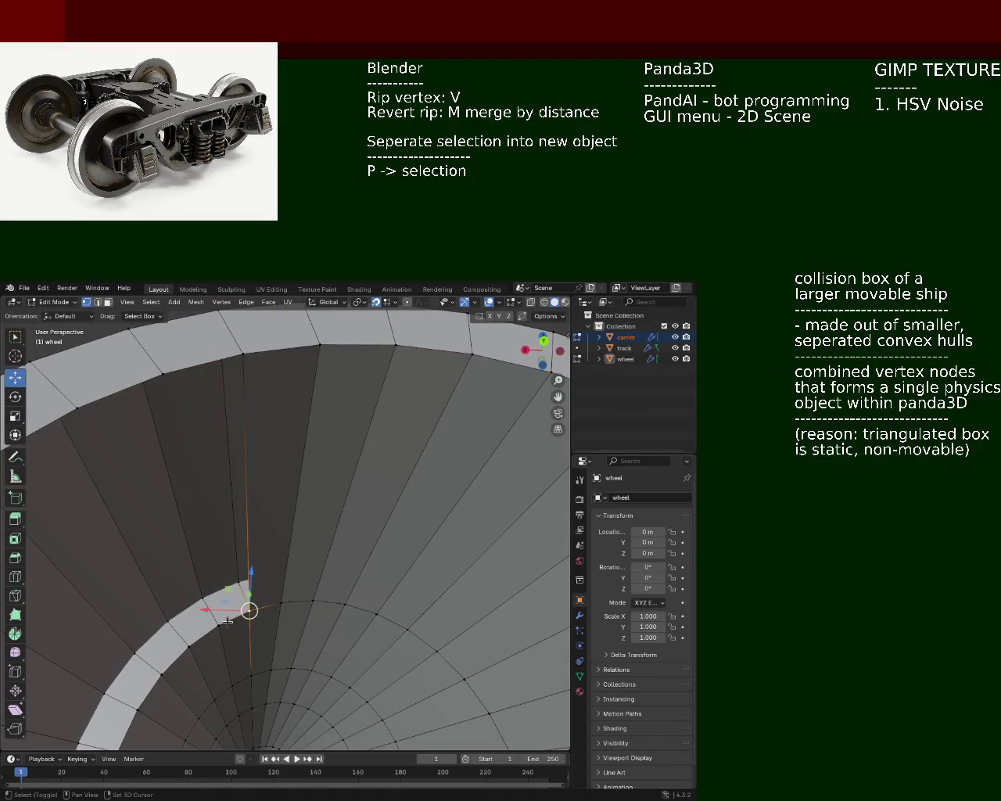
click(209, 438)
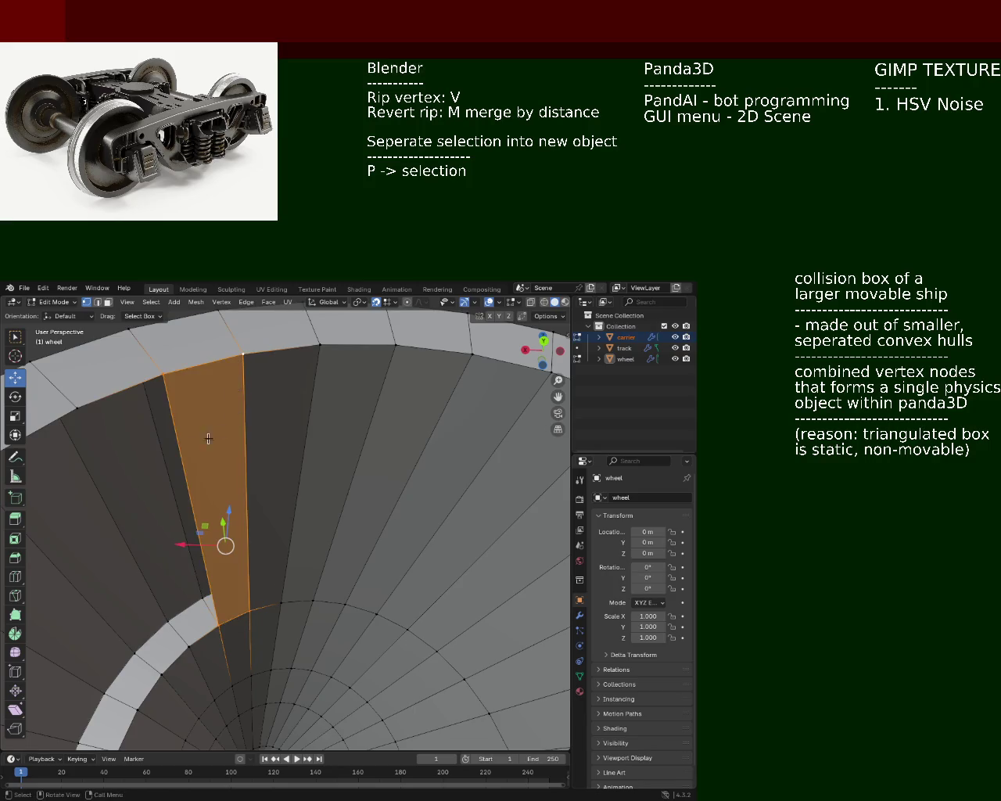
shift+middle_drag(209, 438, 230, 425)
click(101, 394)
shift+click(185, 364)
shift+click(223, 635)
shift+click(178, 618)
middle_drag(178, 618, 206, 474)
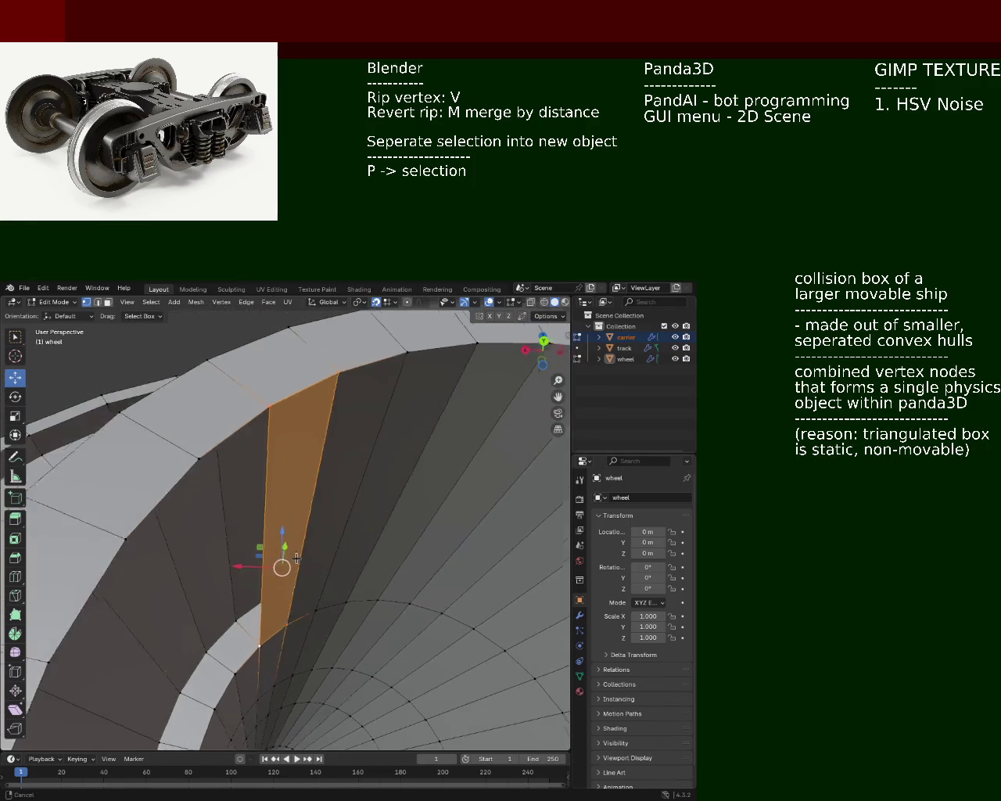
click(206, 474)
shift+click(279, 406)
shift+click(264, 642)
shift+click(233, 671)
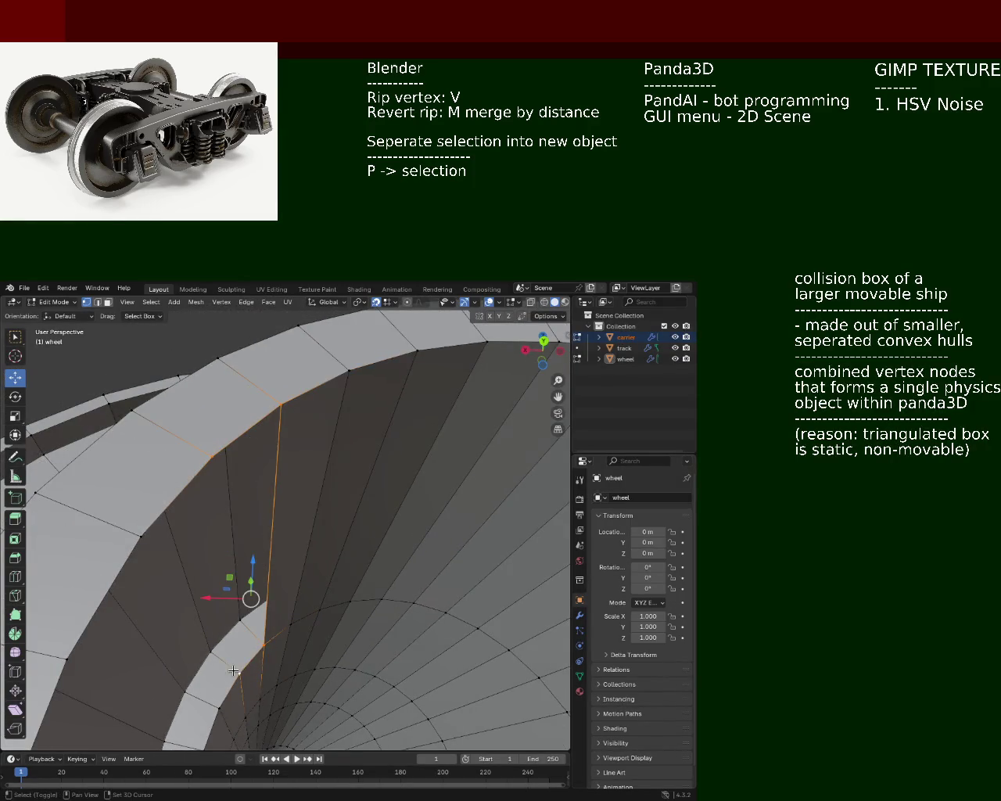
shift+click(233, 670)
mouse_move(233, 670)
middle_down()
mouse_move(292, 541)
mouse_move(336, 521)
middle_up()
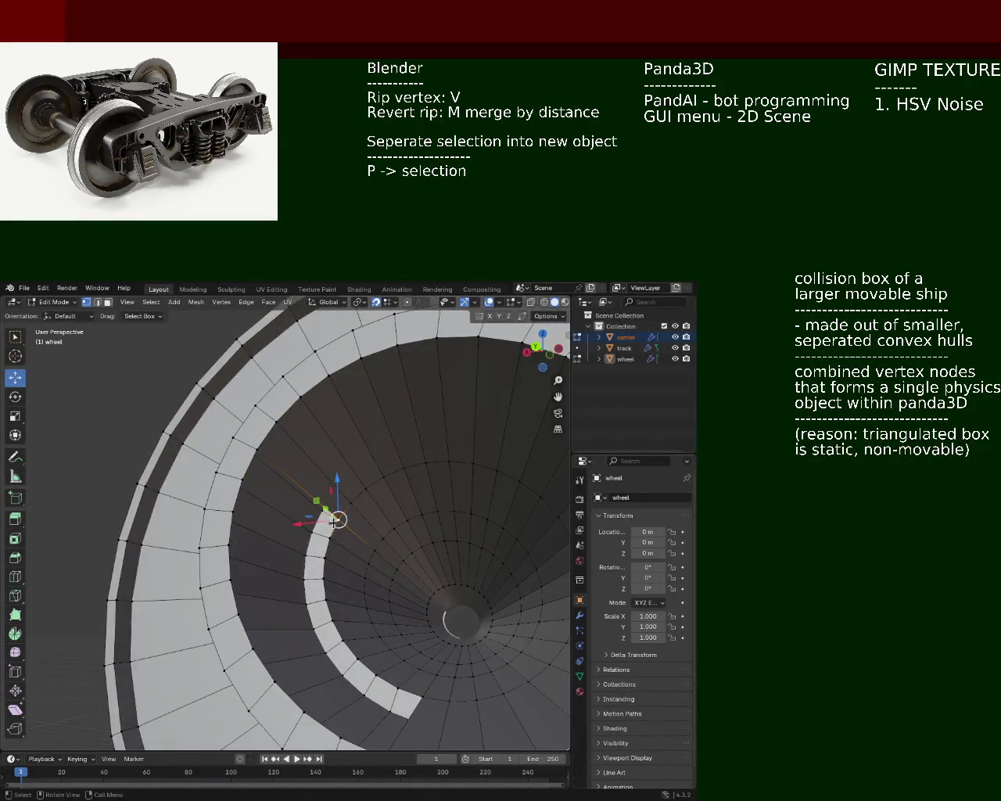
shift+click(260, 446)
Fill the first four gaps beside the inner ring with new faces
key(f)
click(238, 478)
shift+click(324, 552)
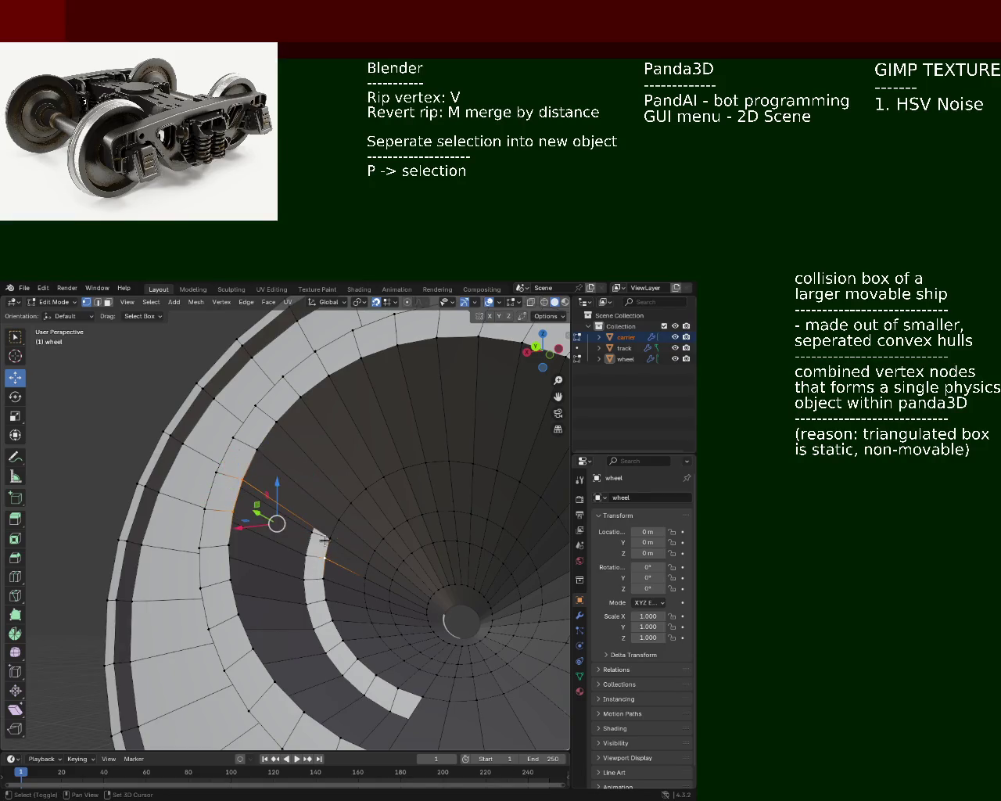
key(f)
click(229, 545)
shift+click(323, 578)
key(f)
click(228, 545)
shift+click(228, 581)
shift+click(323, 564)
shift+click(324, 599)
key(f)
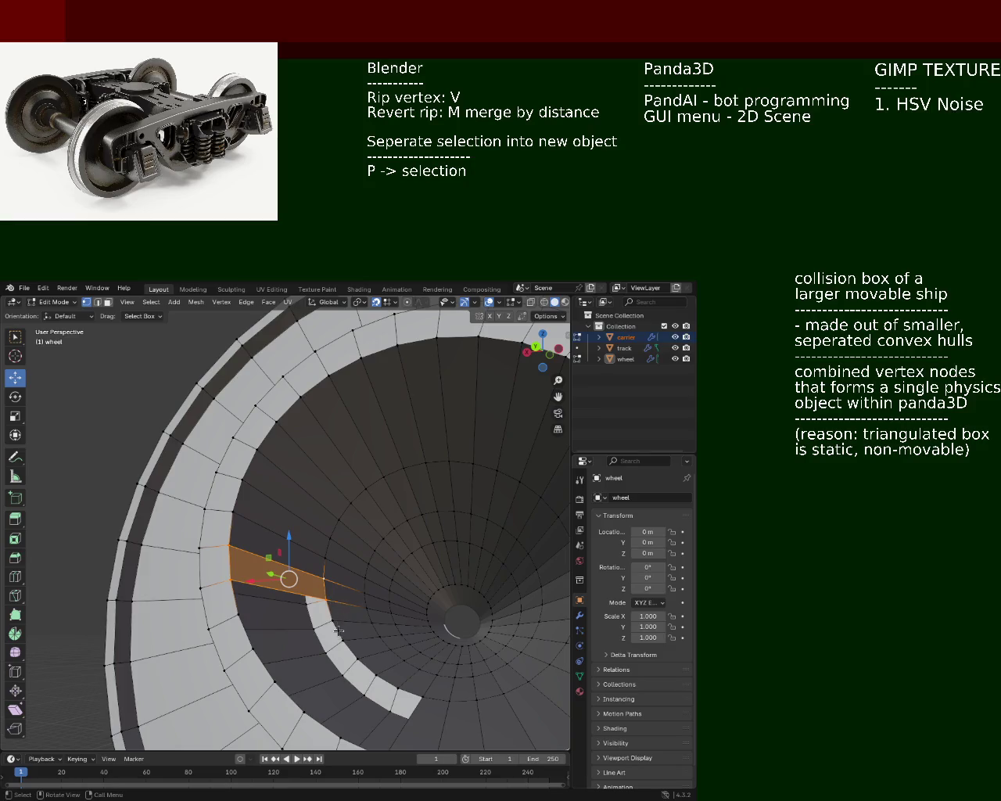
Fill three more holes along the inner ring with quad faces
shift+middle_drag(338, 630, 338, 577)
shift+click(325, 563)
shift+click(182, 505)
shift+click(191, 553)
key(f)
click(191, 554)
shift+click(211, 604)
shift+click(348, 618)
shift+click(329, 591)
key(f)
click(213, 606)
shift+click(242, 657)
shift+click(365, 640)
shift+click(348, 618)
key(f)
Undo the misplaced faces and fill the remaining quads between inner ring and rim
middle_drag(348, 616, 346, 576)
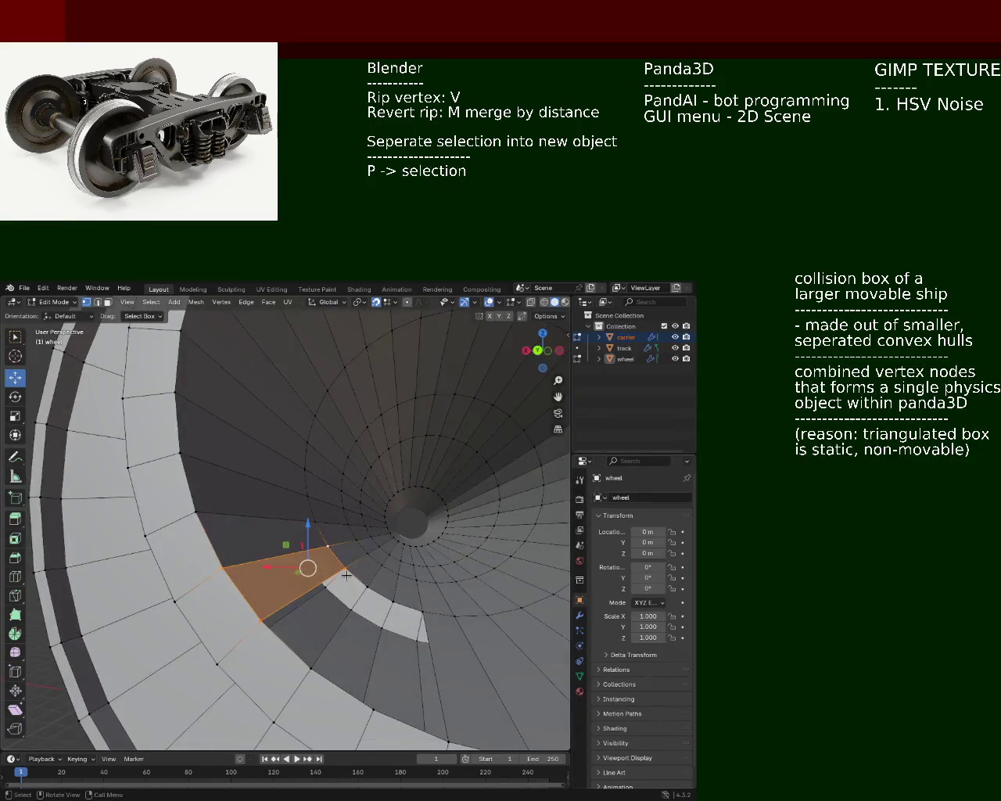
key(ctrl+z)
shift+click(311, 669)
key(f)
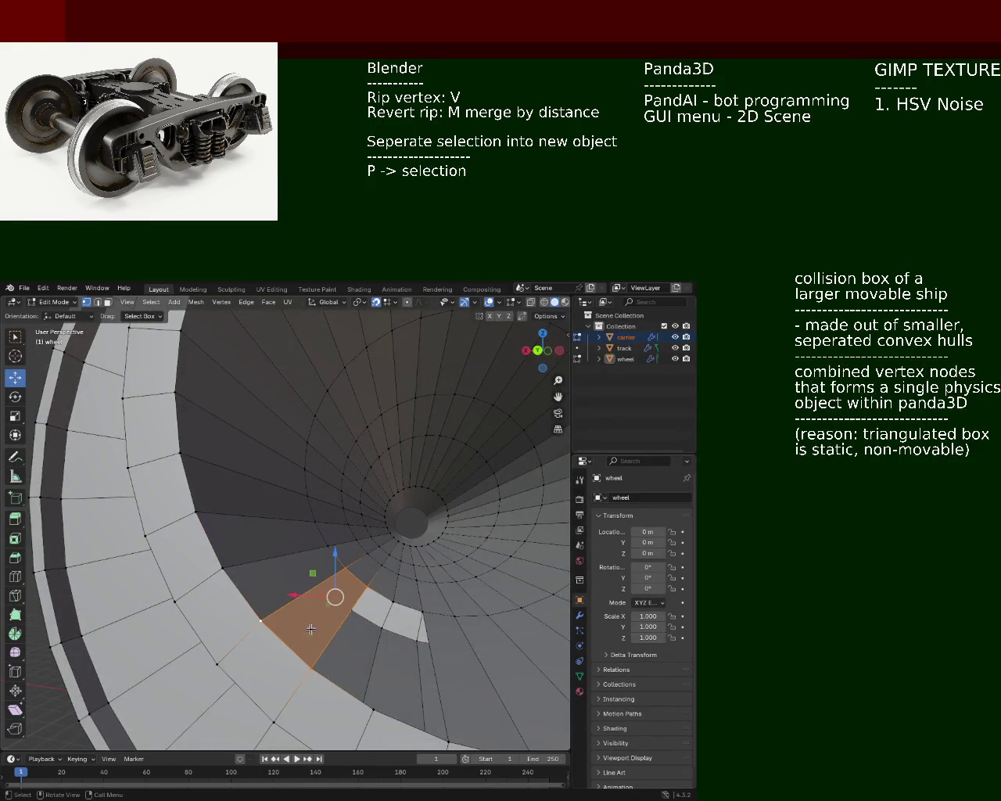
middle_drag(311, 629, 277, 577)
key(ctrl+z)
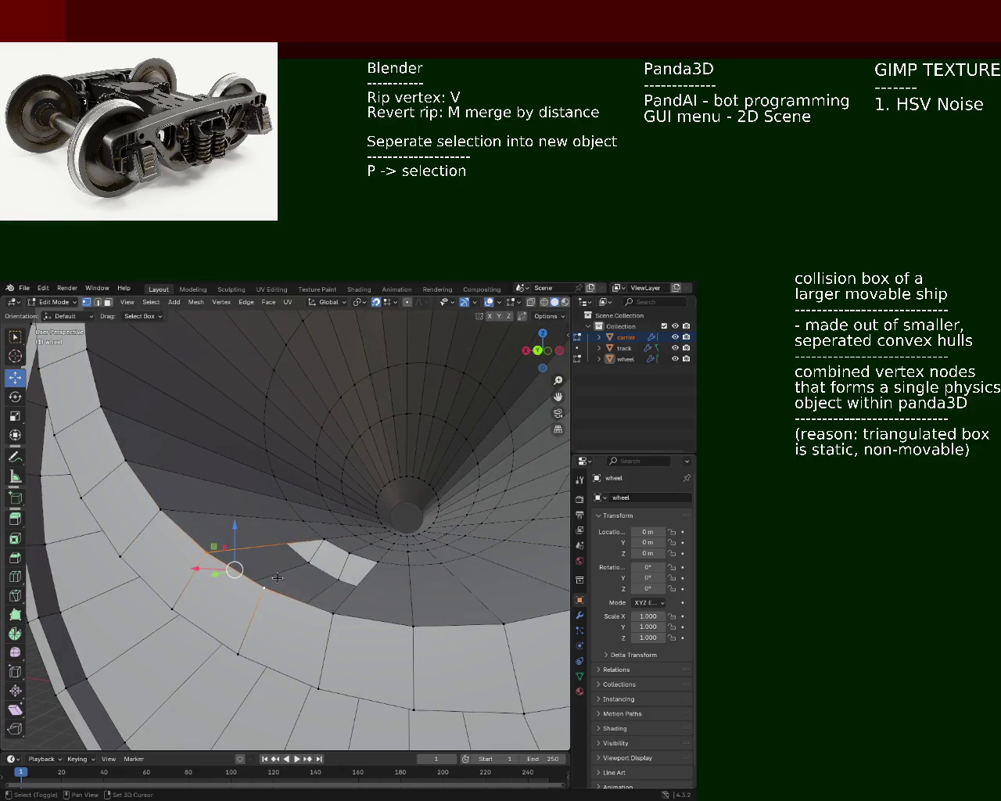
shift+click(349, 560)
key(f)
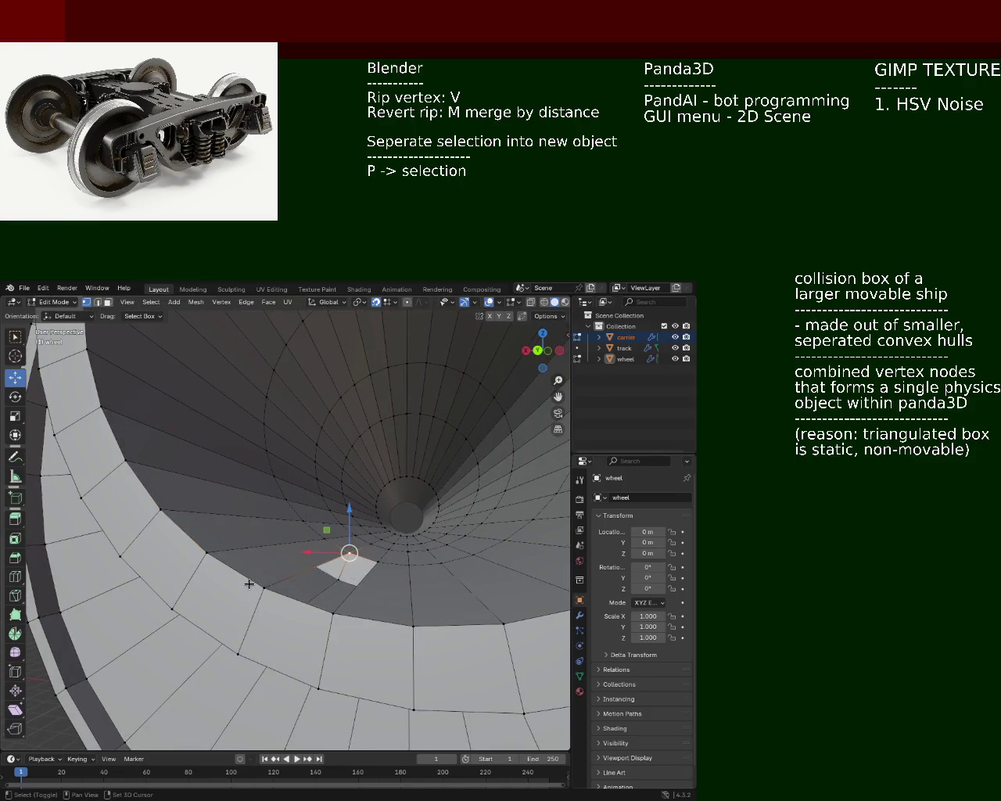
shift+click(377, 562)
key(f)
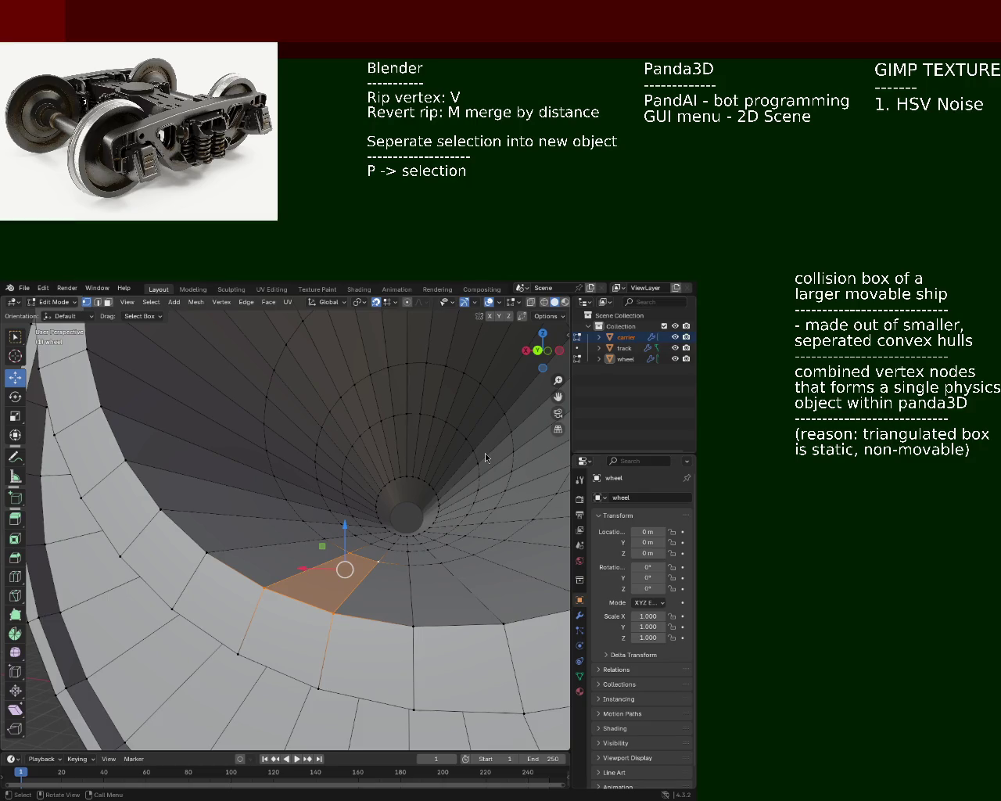
mouse_move(294, 473)
middle_down()
mouse_move(343, 448)
mouse_move(391, 501)
mouse_move(345, 480)
middle_up()
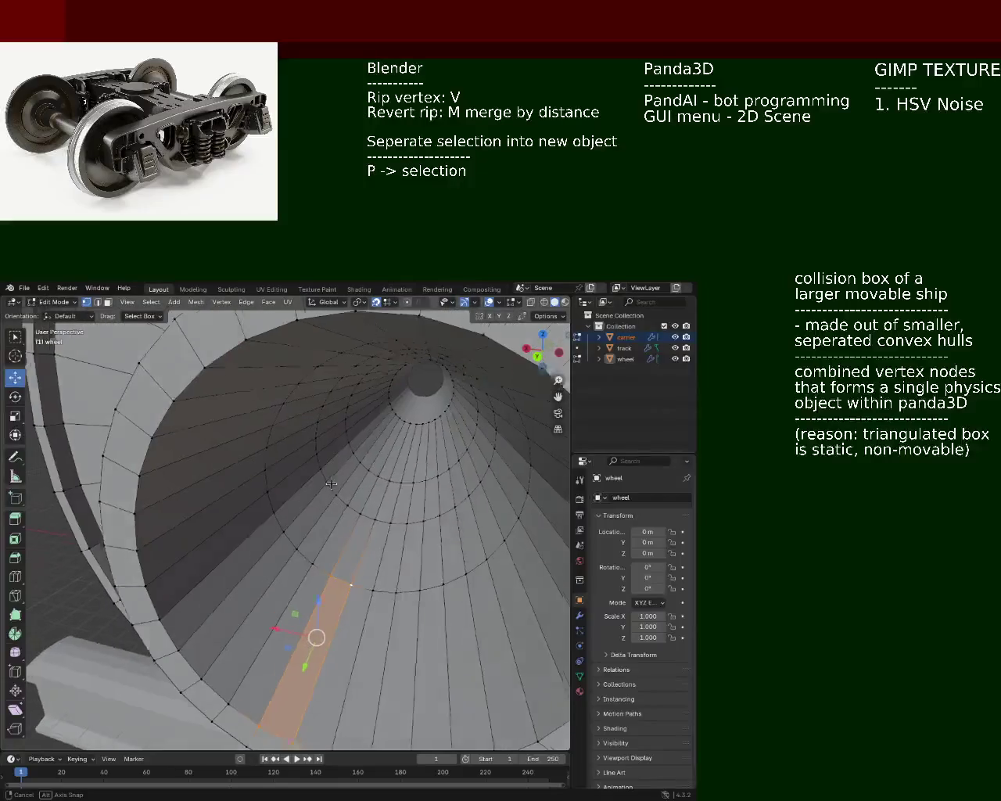
middle_drag(305, 464, 444, 420)
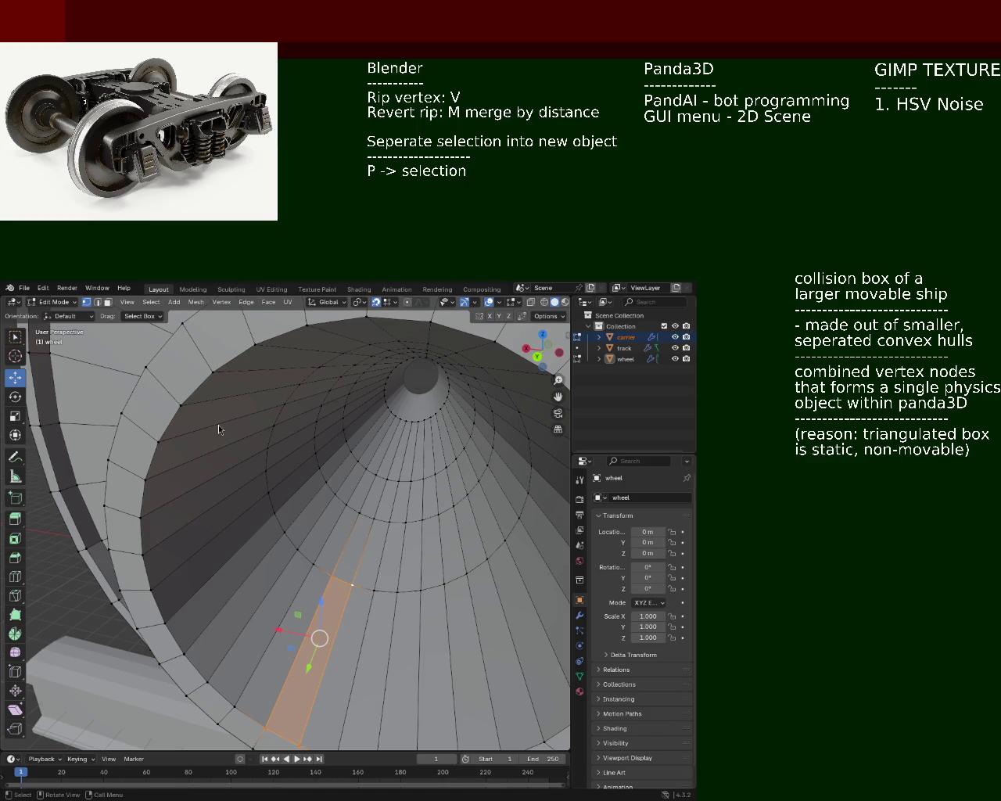
scroll(243, 467, down, 5)
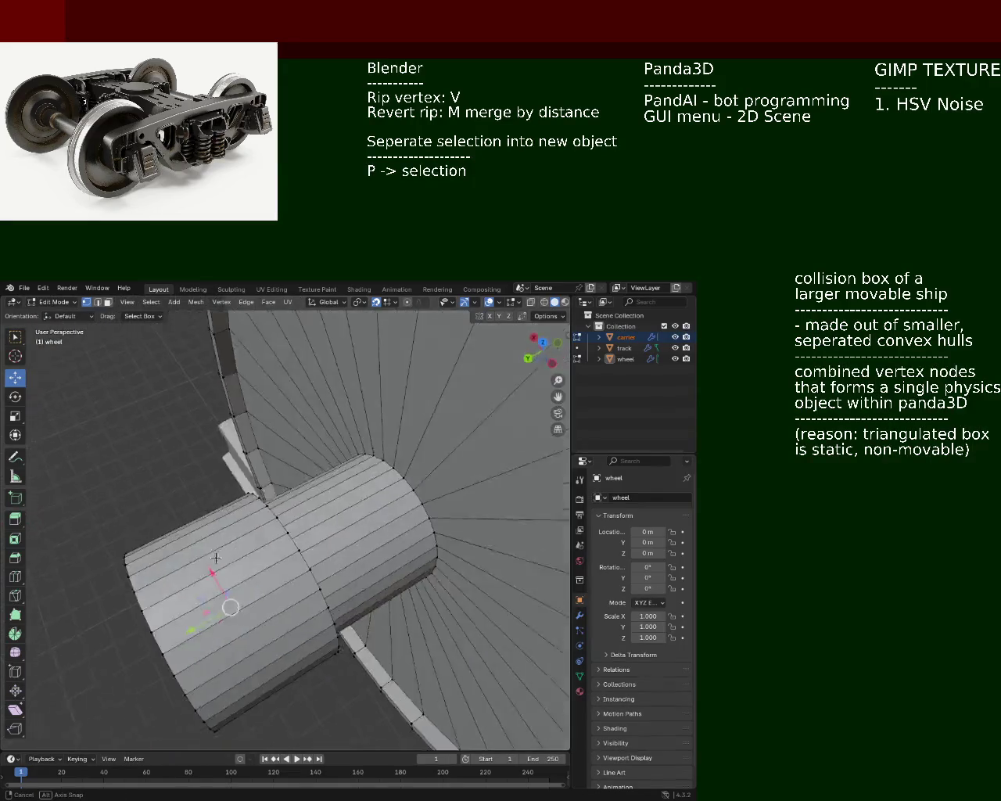
middle_drag(243, 468, 399, 523)
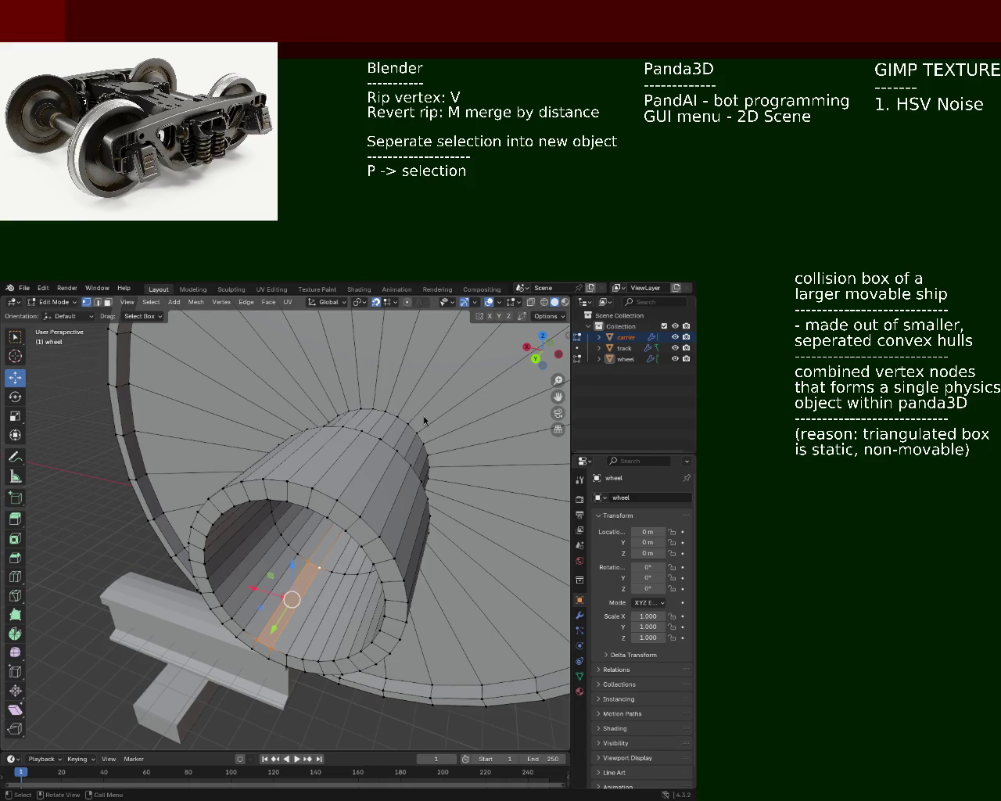
Orbit around the wheel hub to inspect the bore, then zoom out to a side view
mouse_move(306, 549)
middle_down()
mouse_move(319, 526)
mouse_move(319, 479)
mouse_move(435, 488)
middle_up()
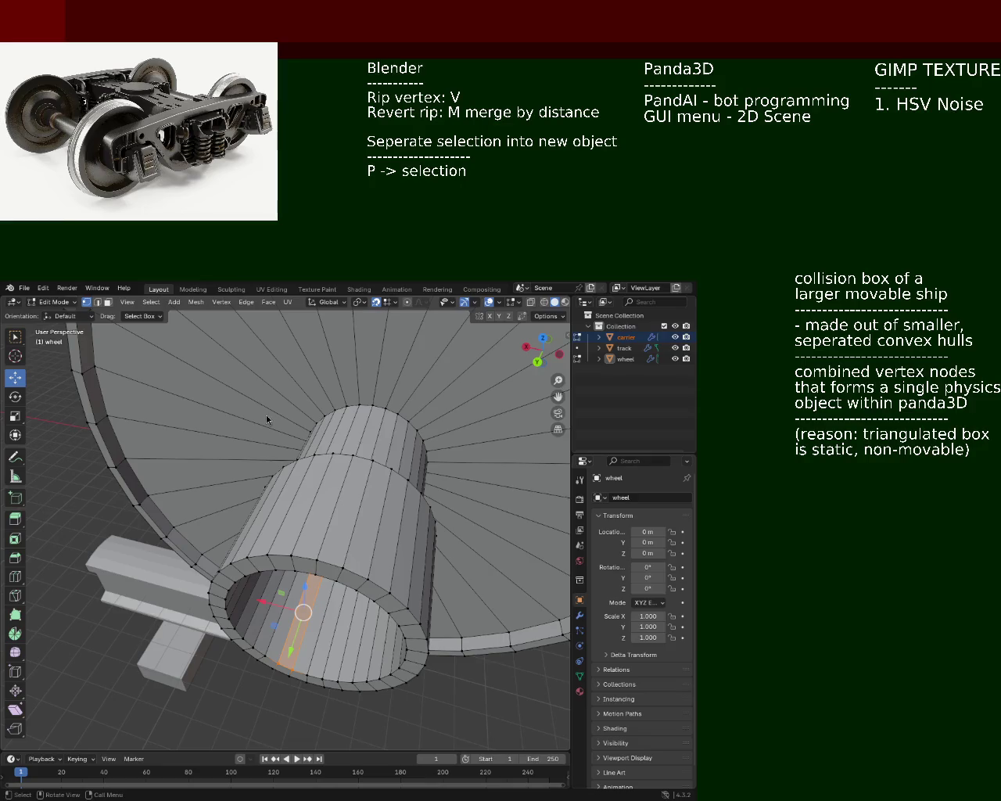
mouse_move(353, 502)
middle_down()
mouse_move(452, 490)
mouse_move(328, 446)
mouse_move(422, 460)
middle_up()
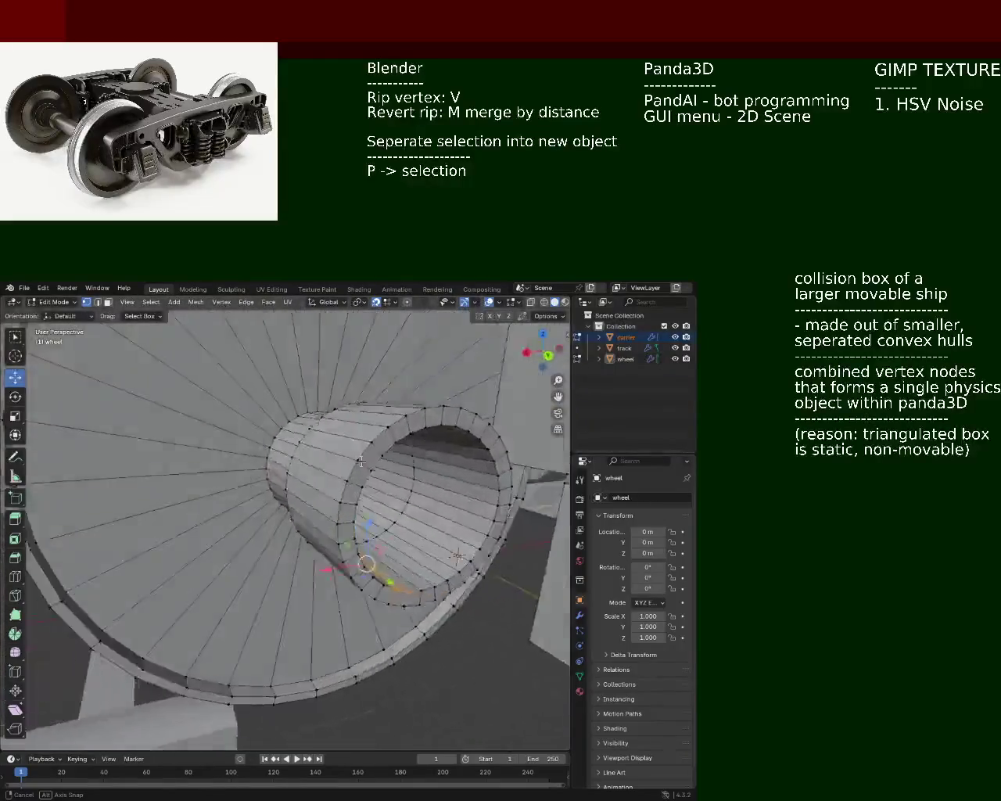
middle_drag(422, 460, 463, 434)
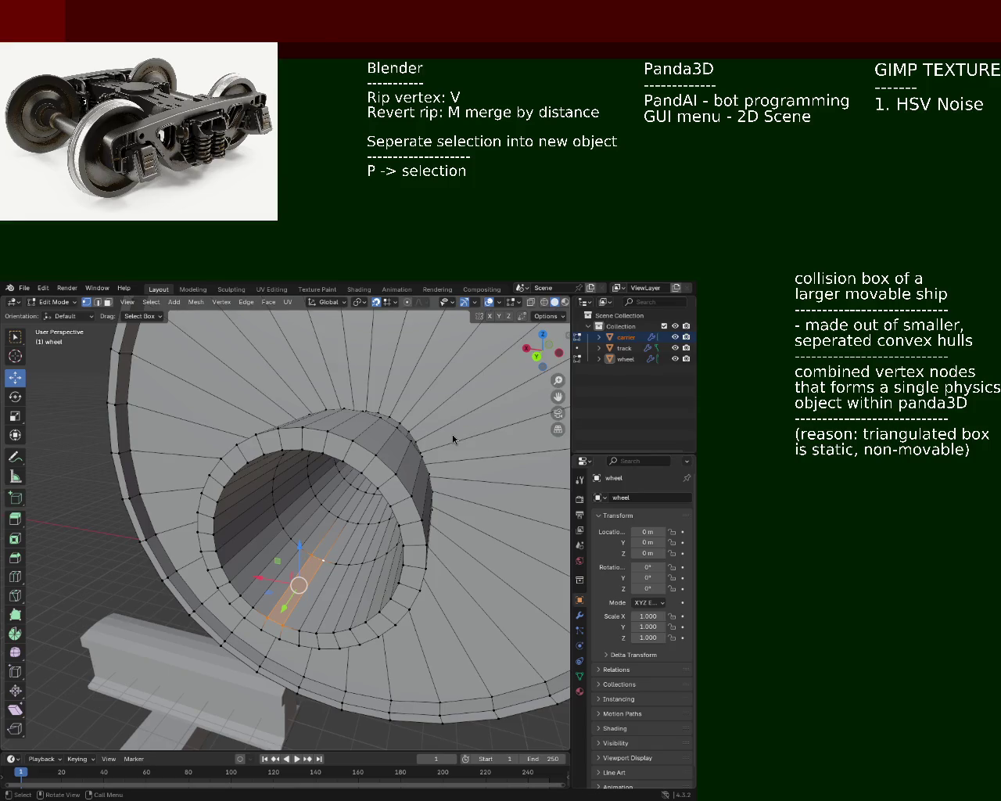
mouse_move(452, 440)
middle_down()
mouse_move(329, 498)
mouse_move(248, 493)
mouse_move(155, 453)
mouse_move(310, 467)
mouse_move(345, 500)
mouse_move(305, 505)
middle_up()
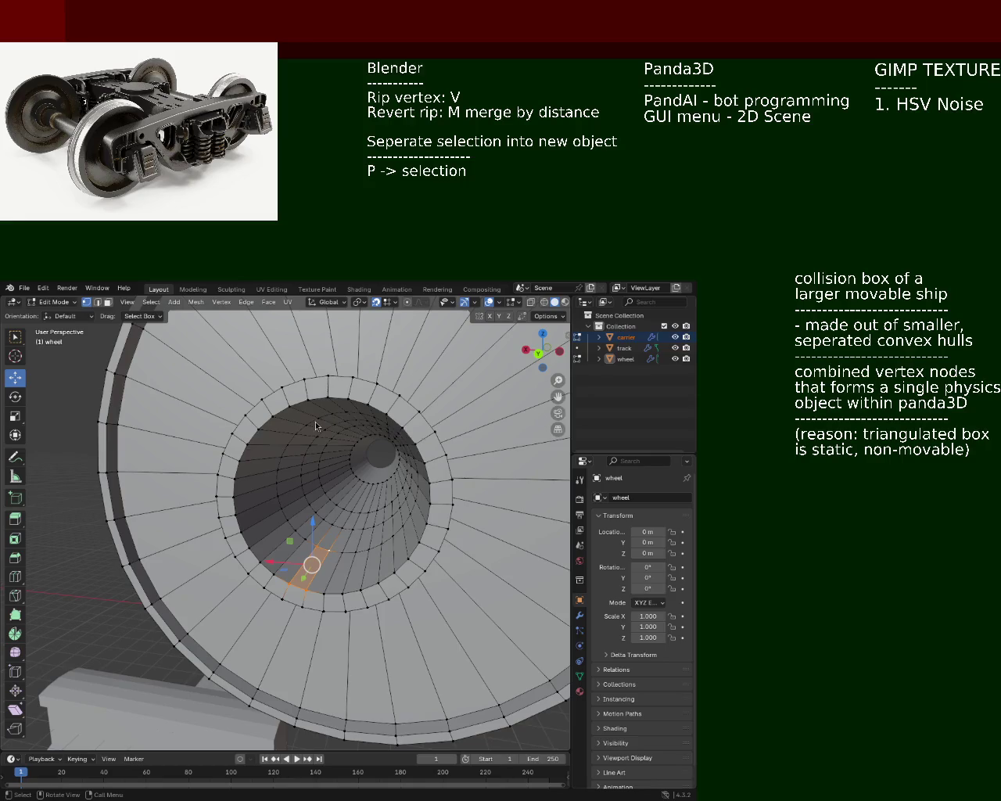
mouse_move(267, 415)
middle_down()
mouse_move(245, 486)
mouse_move(379, 442)
mouse_move(353, 464)
middle_up()
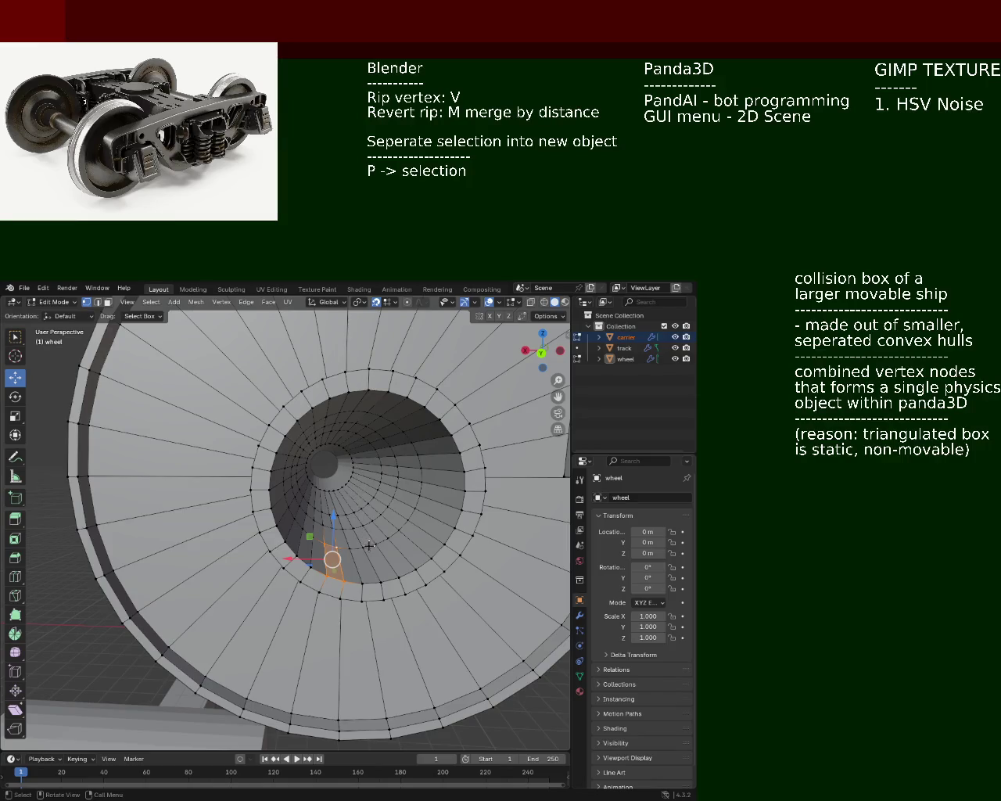
ctrl+scroll(374, 535, down, 1)
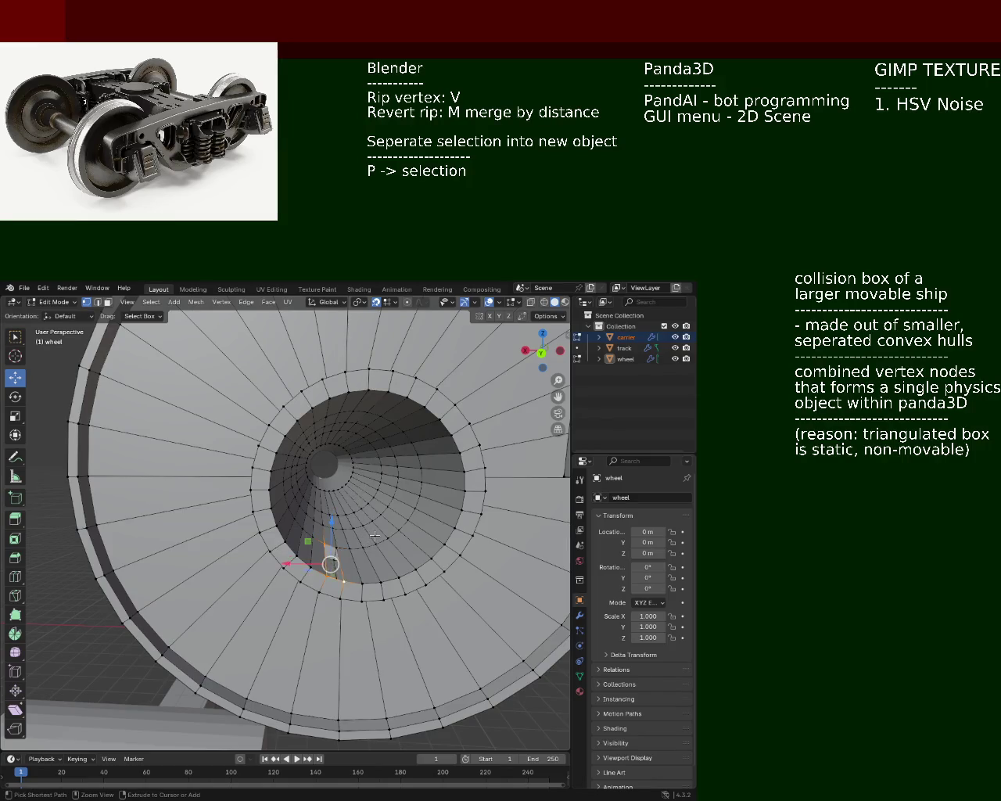
ctrl+scroll(374, 536, down, 1)
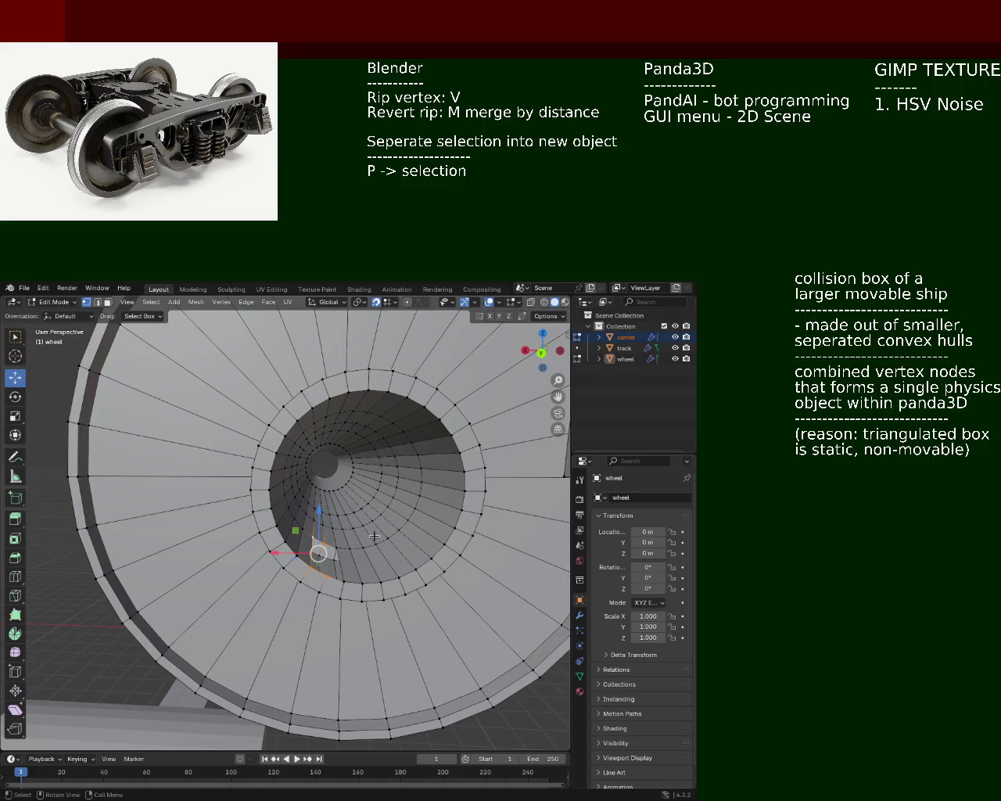
Undo the last three mesh changes, including the vertex rip at the hub bore rim
click(43, 288)
click(57, 300)
click(44, 289)
click(53, 301)
click(46, 289)
click(52, 301)
Redo the undone changes as needed and save train.blend
click(43, 288)
click(51, 312)
click(44, 288)
click(52, 315)
click(44, 289)
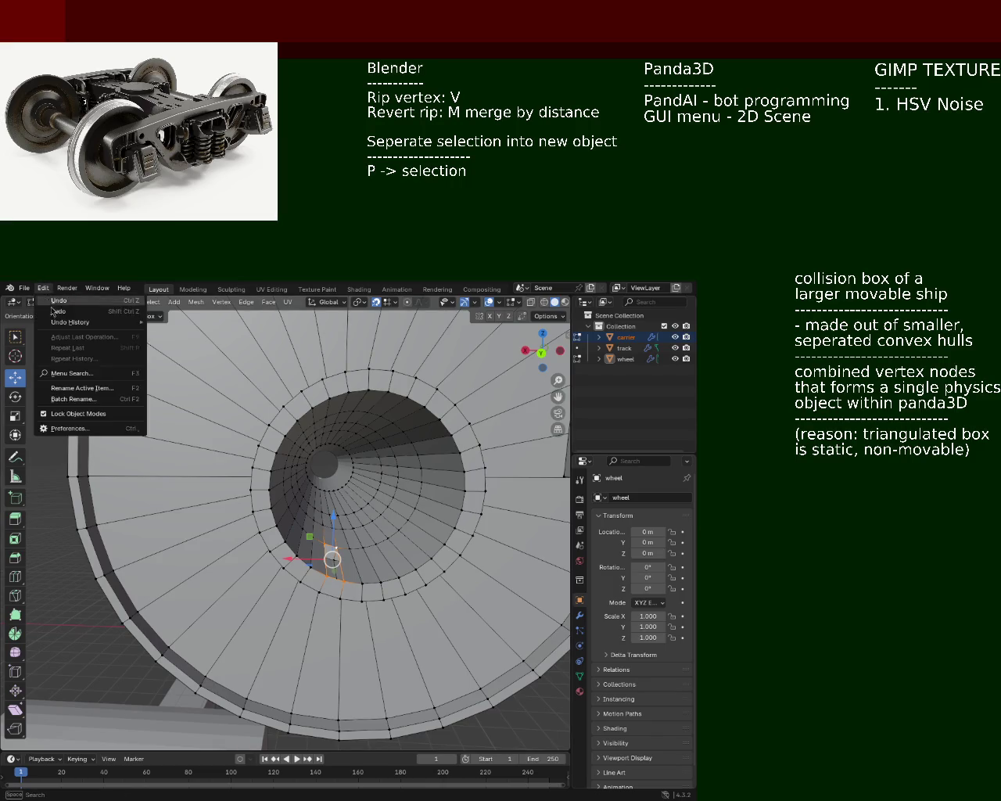
click(53, 312)
key(ctrl+s)
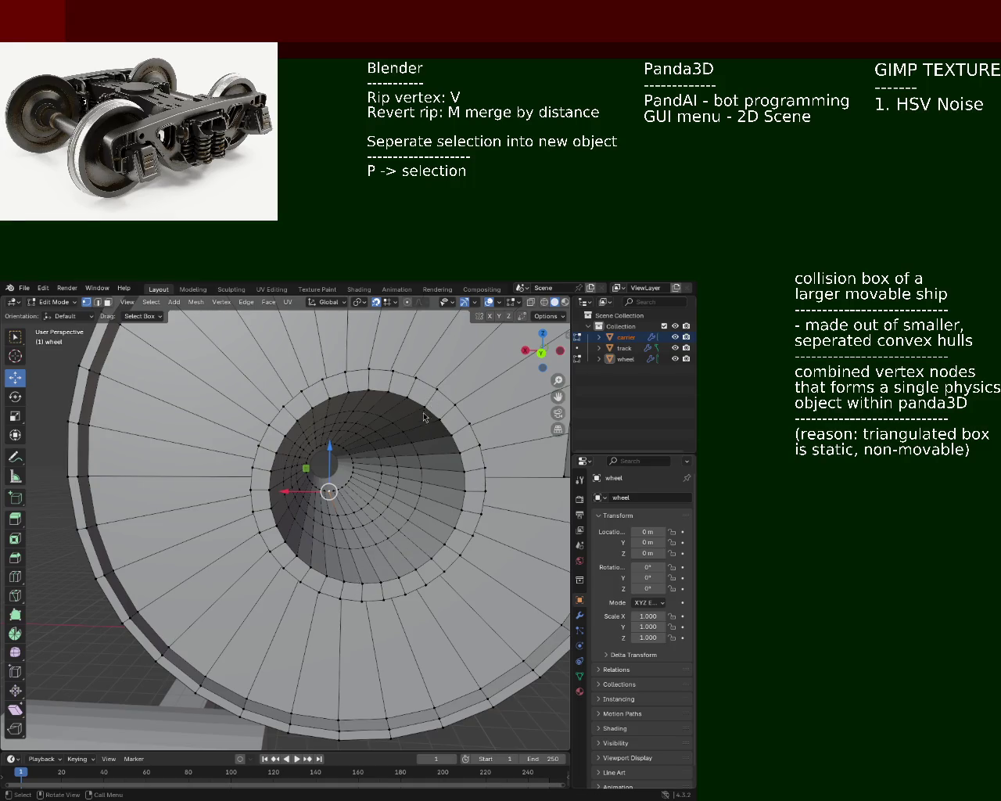
mouse_move(281, 496)
middle_down()
mouse_move(204, 498)
mouse_move(451, 433)
middle_up()
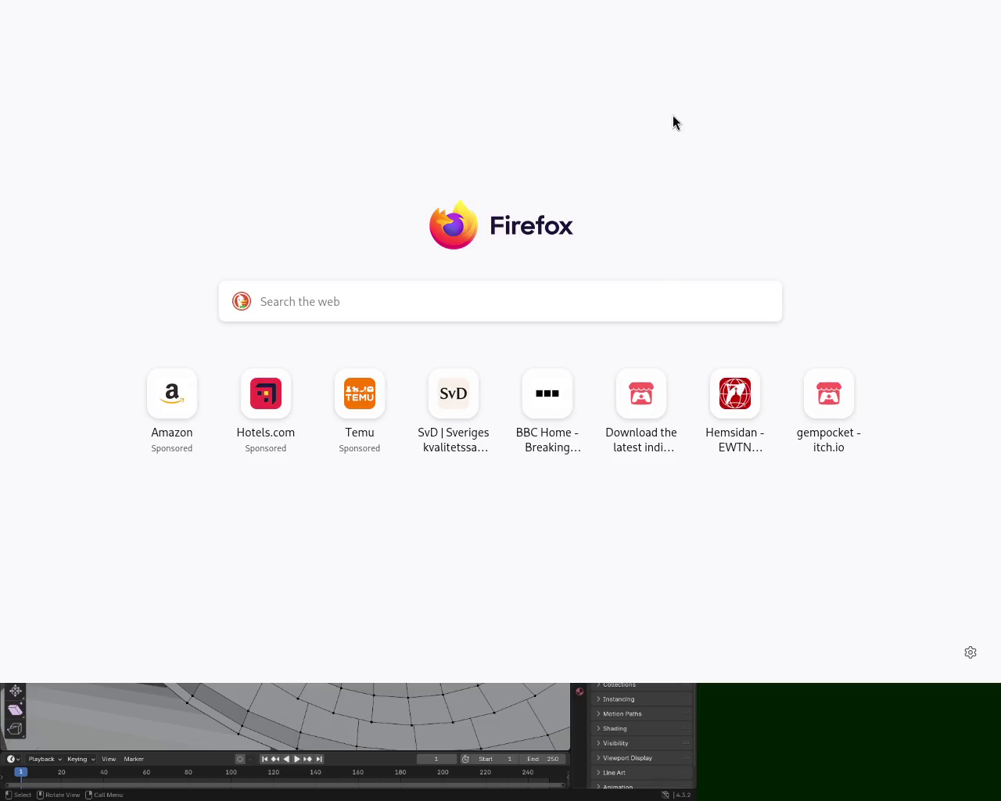
Exit Firefox full screen and switch to the BBC news article window
key(F11)
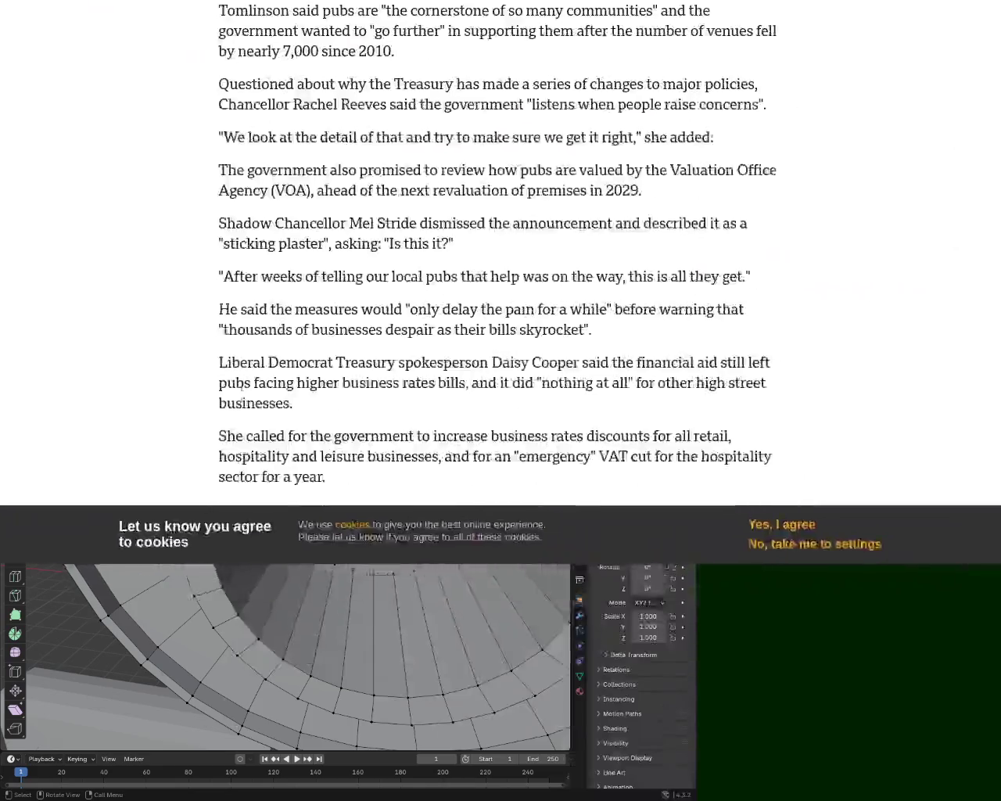
key(alt+Tab)
Move the BBC window into view and read the pubs article's headline and opening paragraph
drag(190, 5, 314, 43)
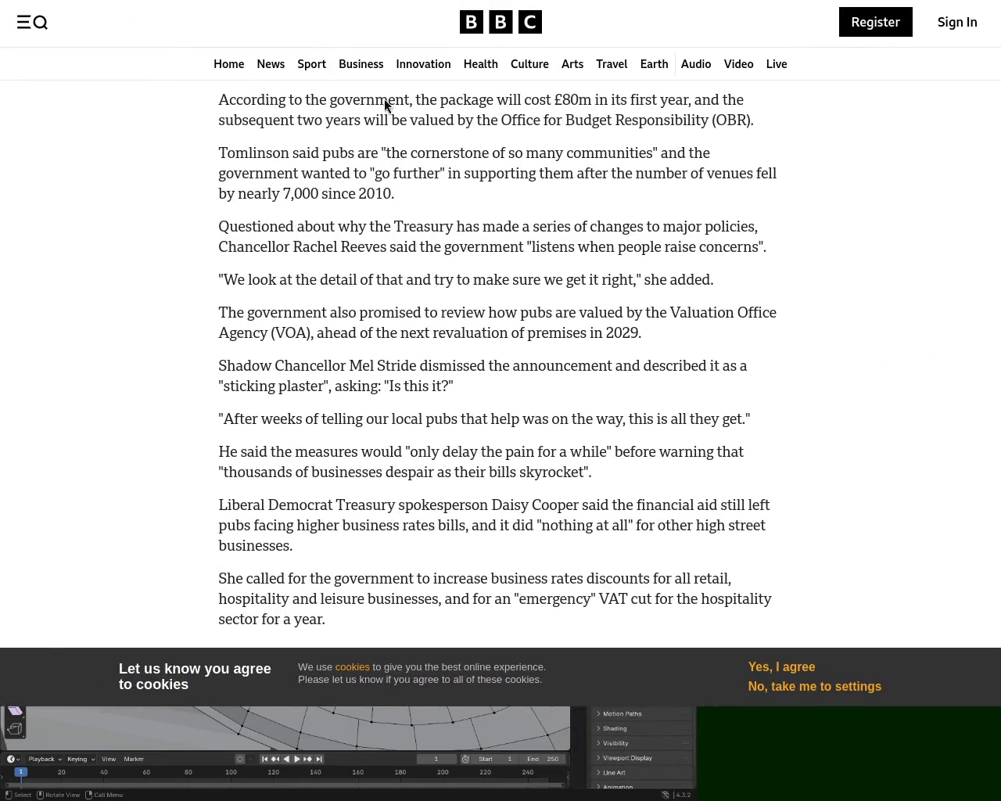
scroll(707, 368, down, 3)
scroll(706, 368, up, 18)
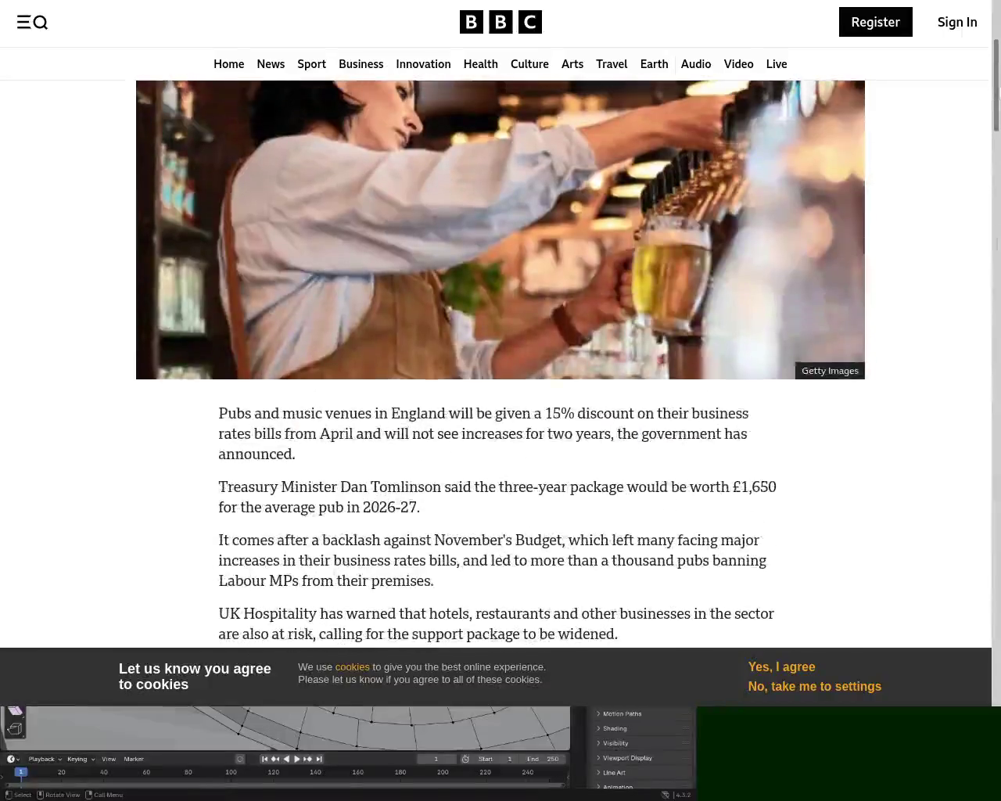
scroll(706, 369, up, 4)
mouse_move(278, 129)
mouse_down()
mouse_move(626, 141)
mouse_move(324, 163)
mouse_move(545, 156)
mouse_up()
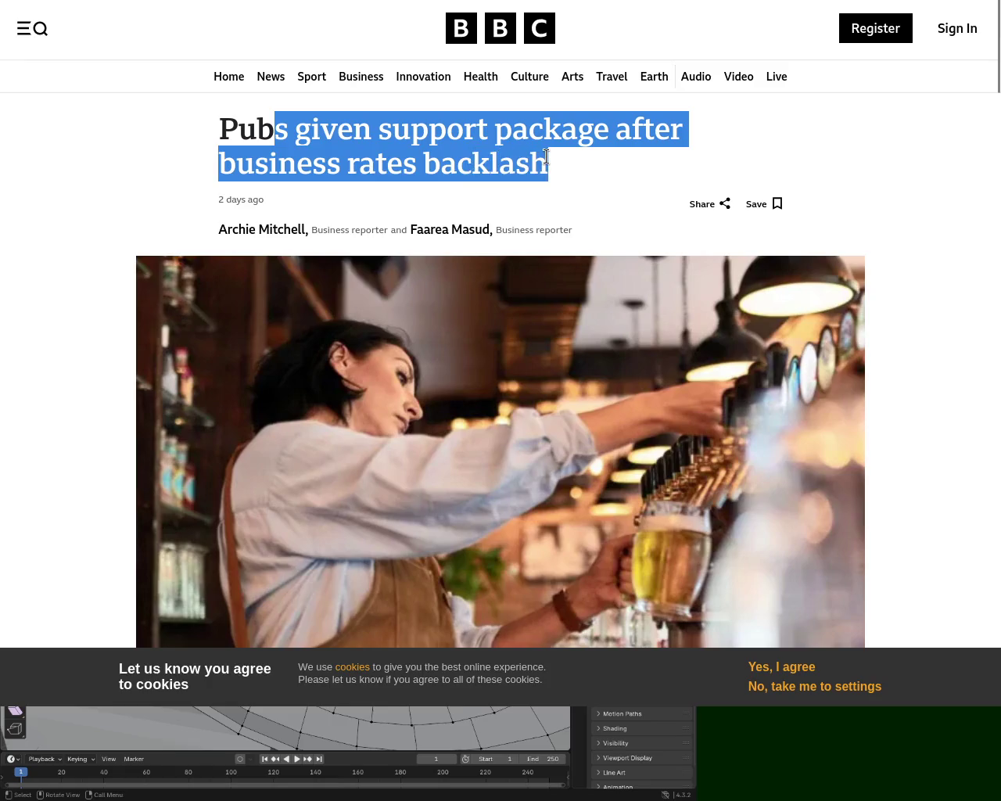
scroll(546, 156, down, 5)
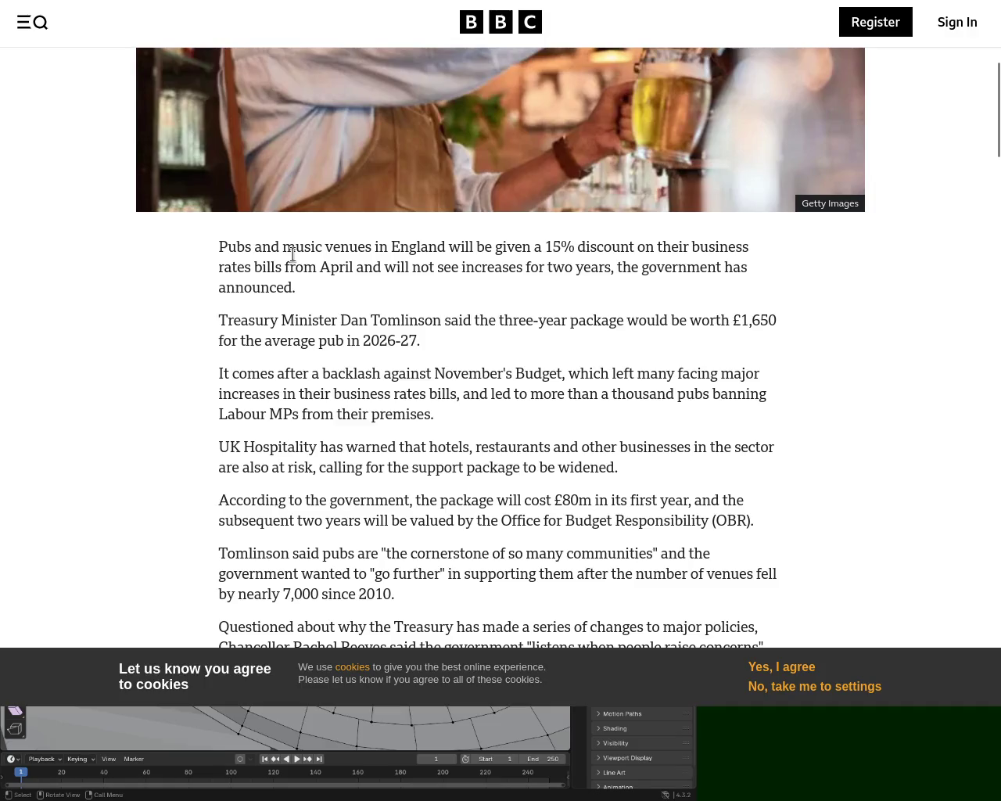
mouse_move(515, 246)
mouse_down()
mouse_move(642, 245)
mouse_move(338, 259)
mouse_move(710, 266)
mouse_move(354, 289)
mouse_up()
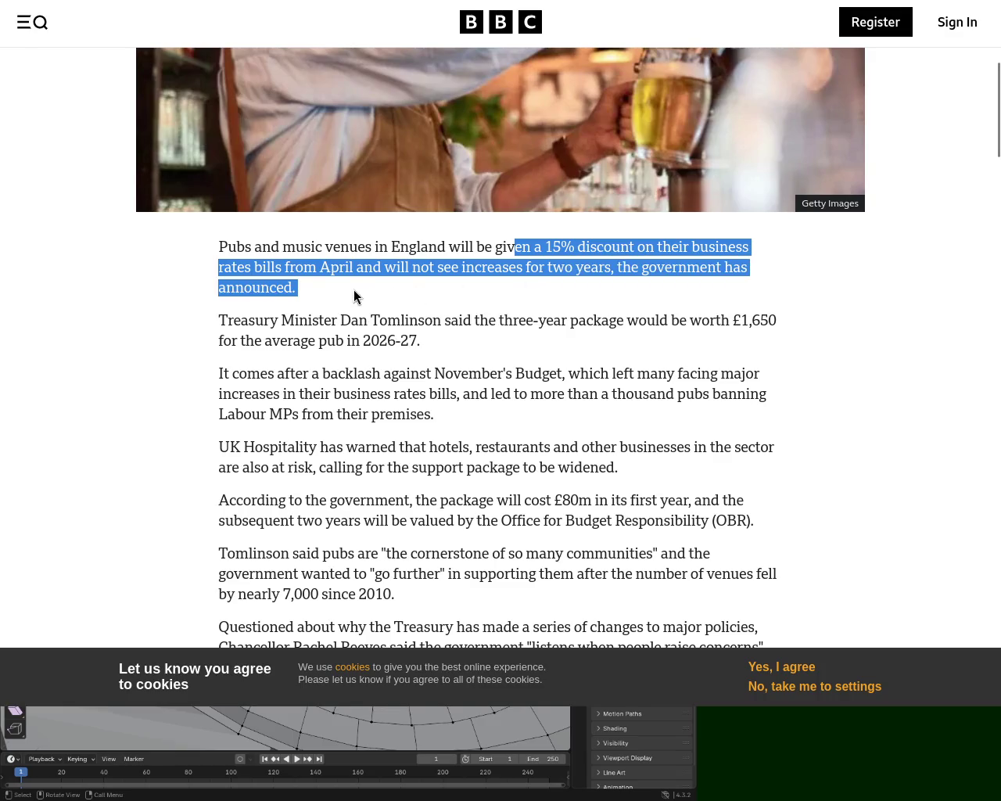
click(353, 289)
Read the Treasury Minister sentence and scroll through the rest of the article
mouse_move(218, 320)
mouse_down()
mouse_move(749, 319)
mouse_move(718, 316)
mouse_up()
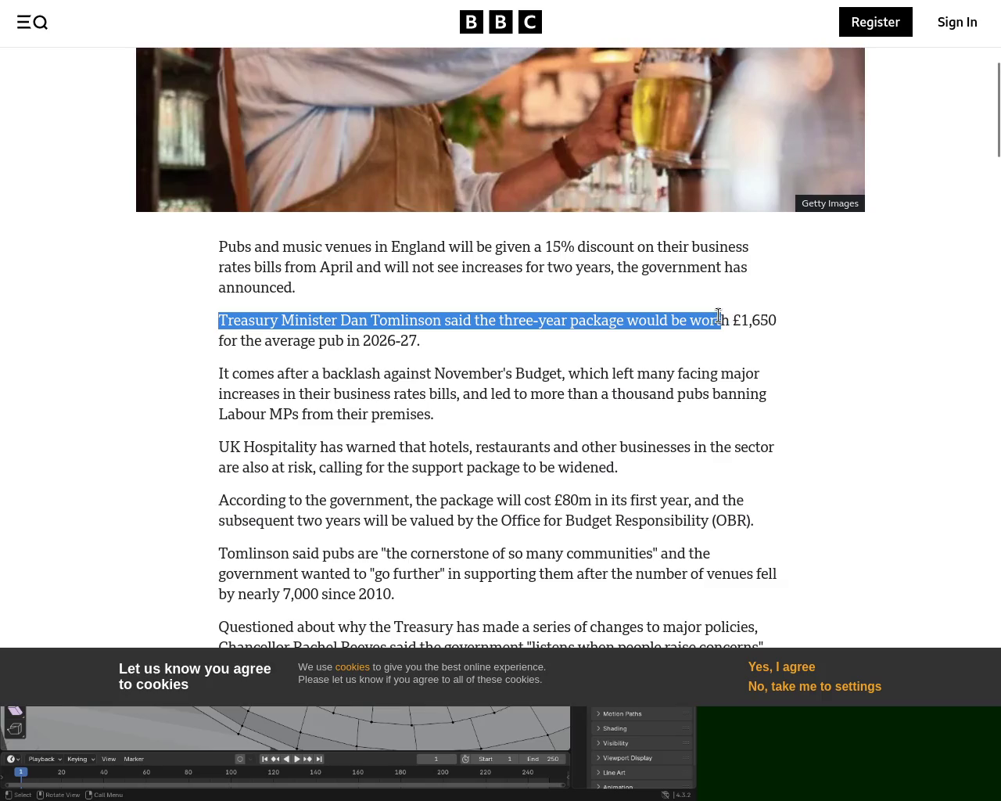
mouse_move(719, 316)
mouse_down()
mouse_move(259, 364)
mouse_move(232, 339)
mouse_move(425, 341)
mouse_up()
click(442, 338)
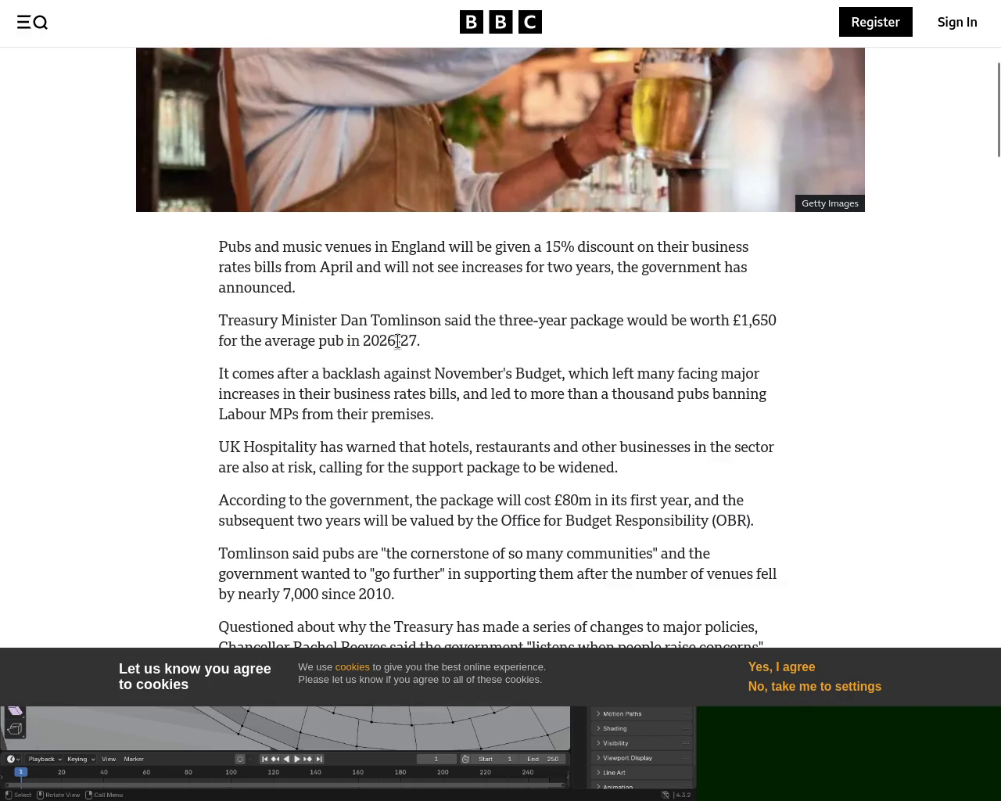
scroll(996, 125, down, 2)
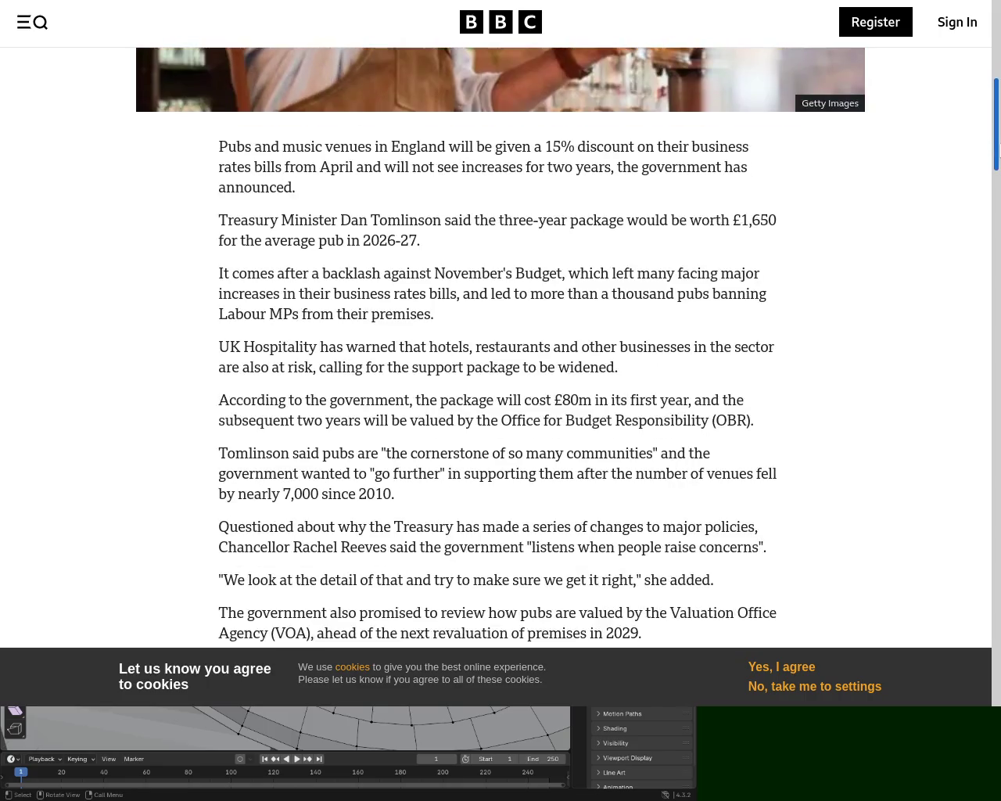
scroll(996, 145, down, 1)
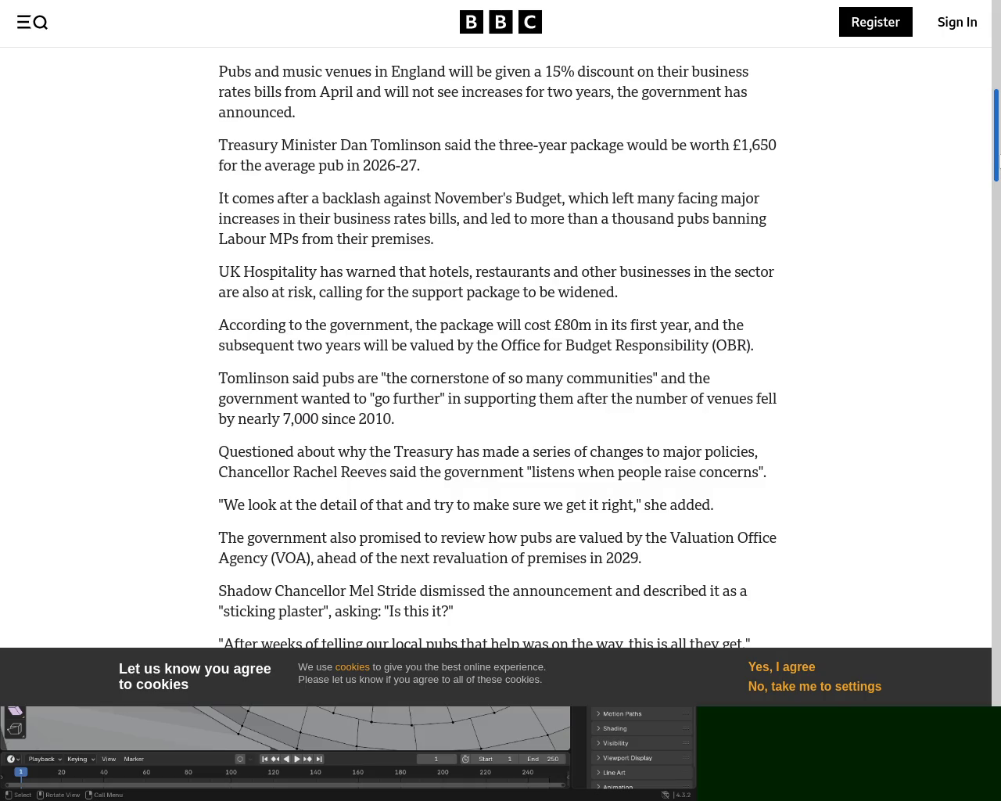
mouse_move(998, 160)
mouse_down()
mouse_move(998, 211)
mouse_move(998, 143)
mouse_up()
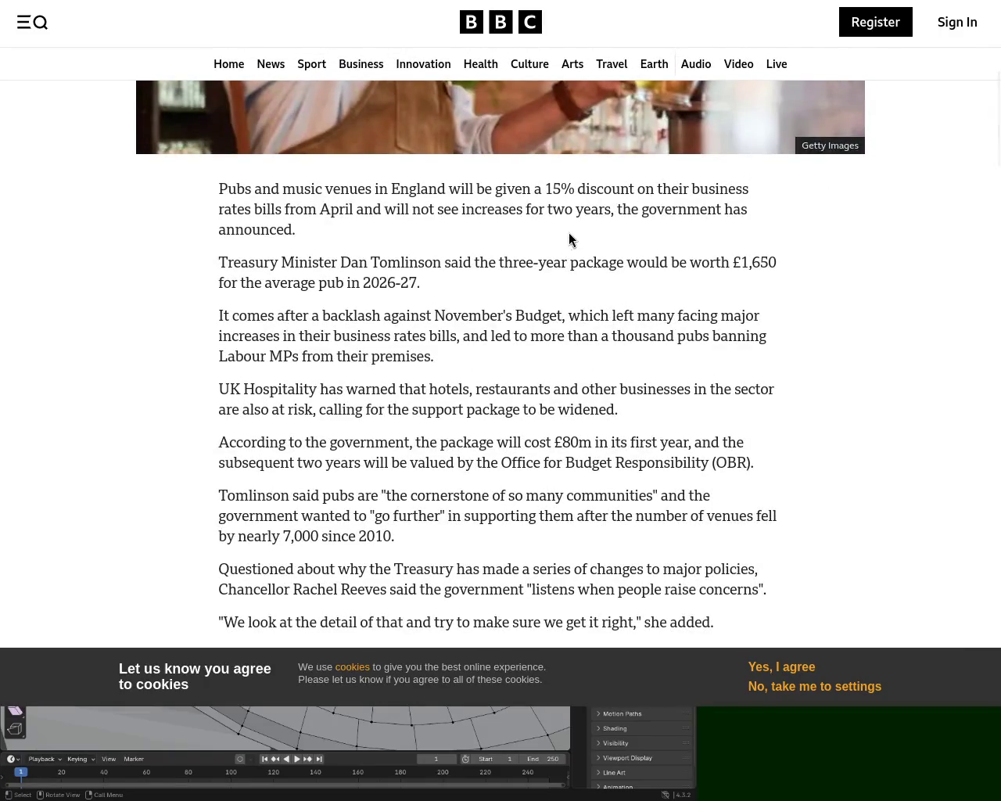
key(Page_Down)
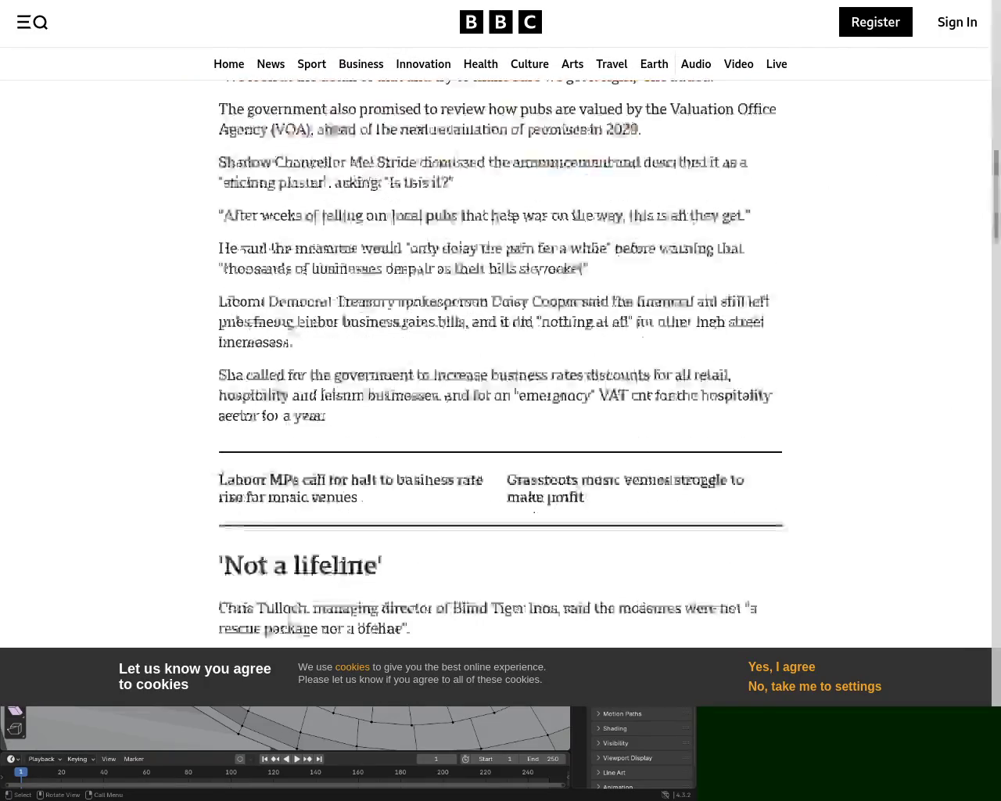
key(Home)
scroll(792, 184, down, 2)
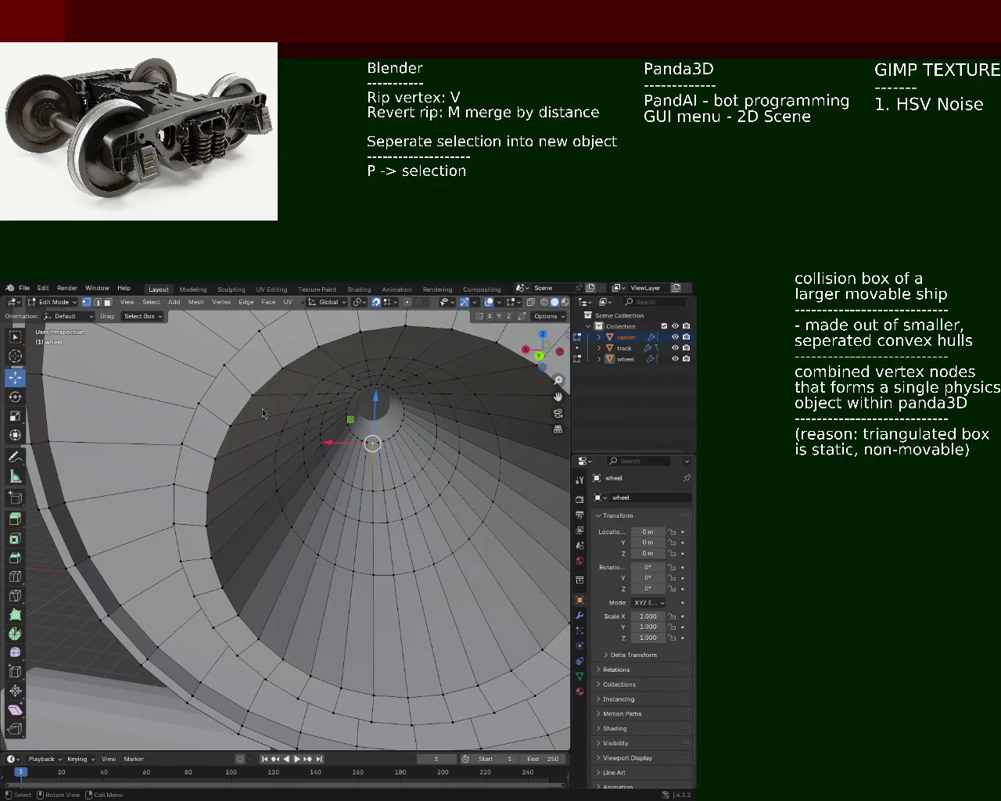
Zoom out of the bore and orbit until the wheel hub is seen head-on
ctrl+middle_drag(335, 488, 502, 404)
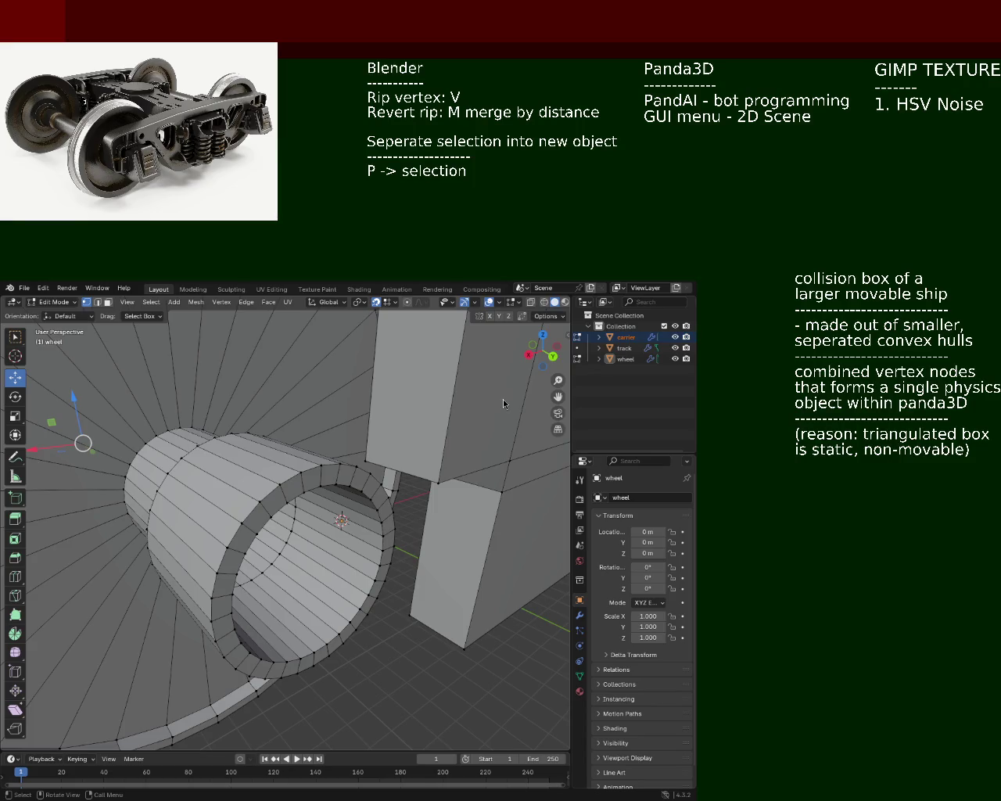
mouse_move(211, 431)
middle_down()
mouse_move(235, 509)
mouse_move(291, 493)
mouse_move(292, 482)
mouse_move(166, 567)
mouse_move(480, 458)
middle_up()
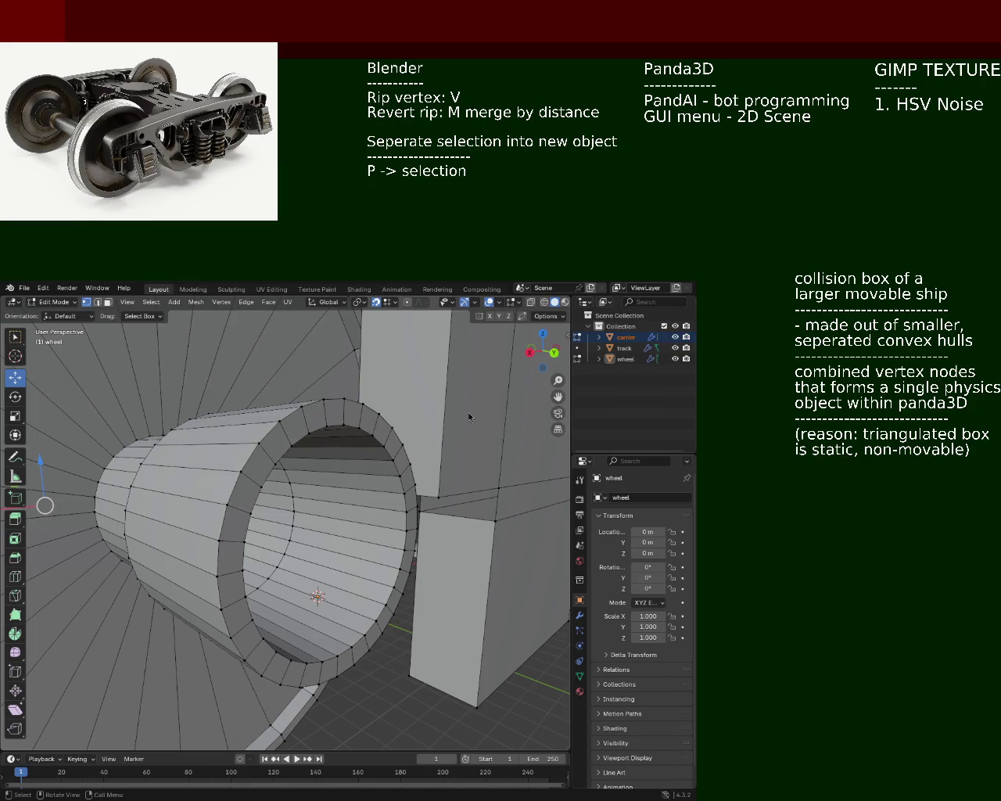
mouse_move(247, 462)
middle_down()
mouse_move(225, 455)
mouse_move(305, 485)
mouse_move(217, 512)
mouse_move(290, 498)
mouse_move(266, 504)
middle_up()
Select five vertices on the hub bore rim, then switch to face select mode
click(176, 592)
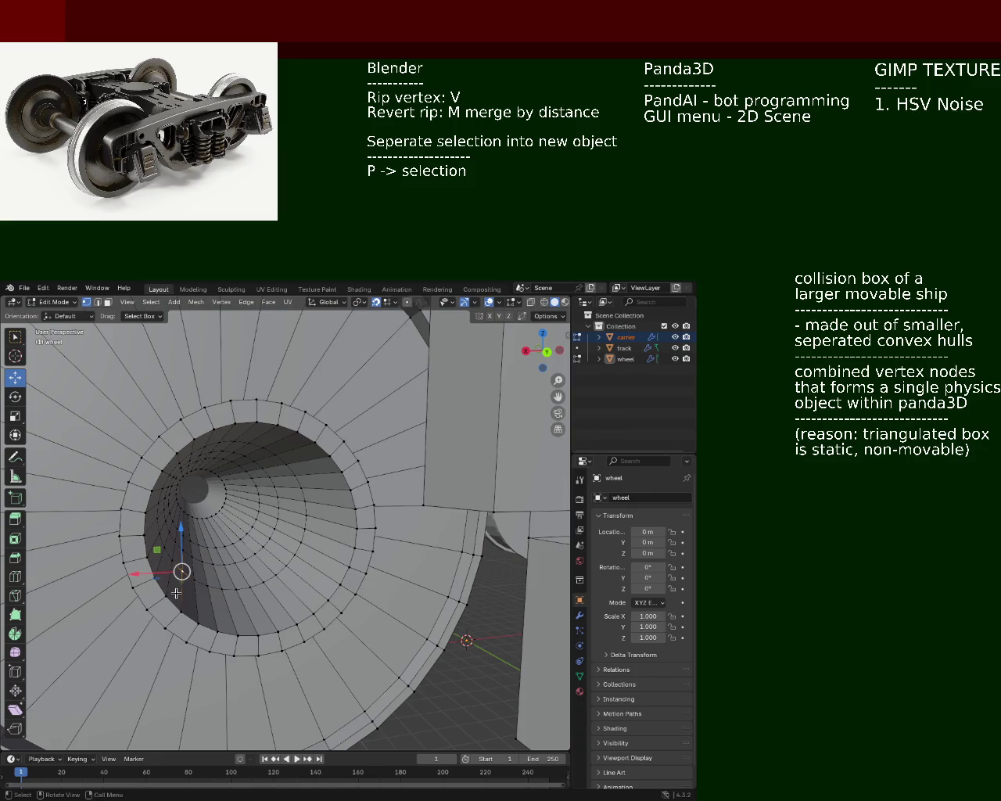
click(181, 610)
shift+click(192, 581)
shift+click(202, 619)
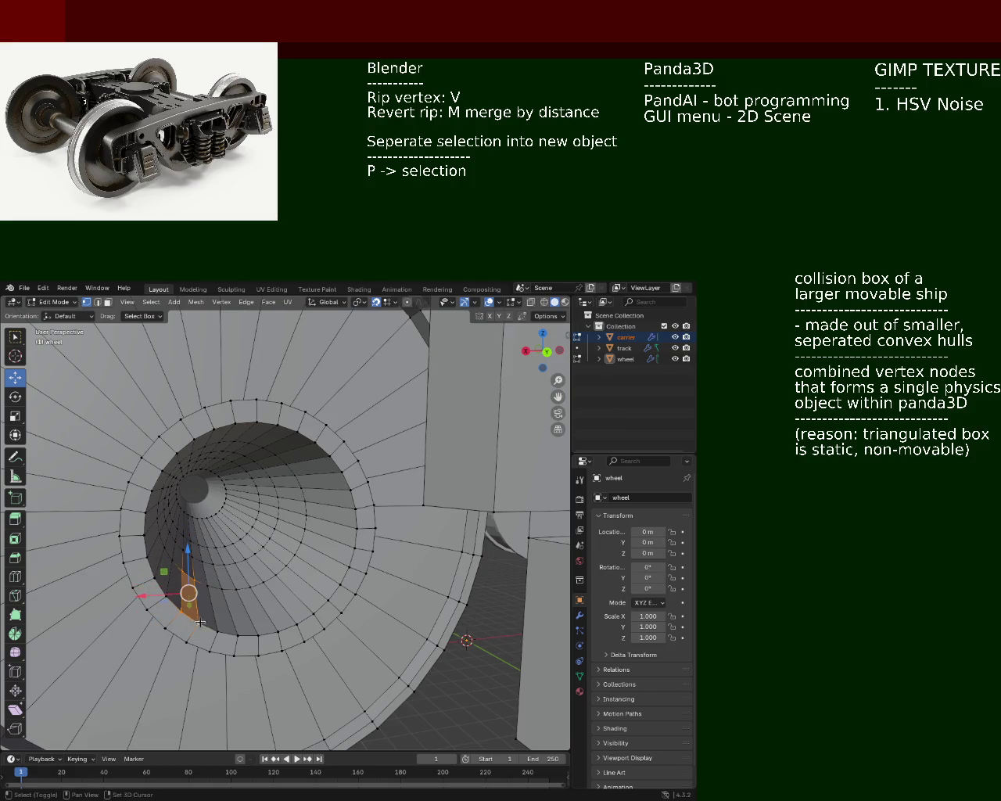
shift+click(216, 630)
key(3)
Select the web faces along the lower and right sides of the ring around the bore
middle_drag(182, 443, 191, 599)
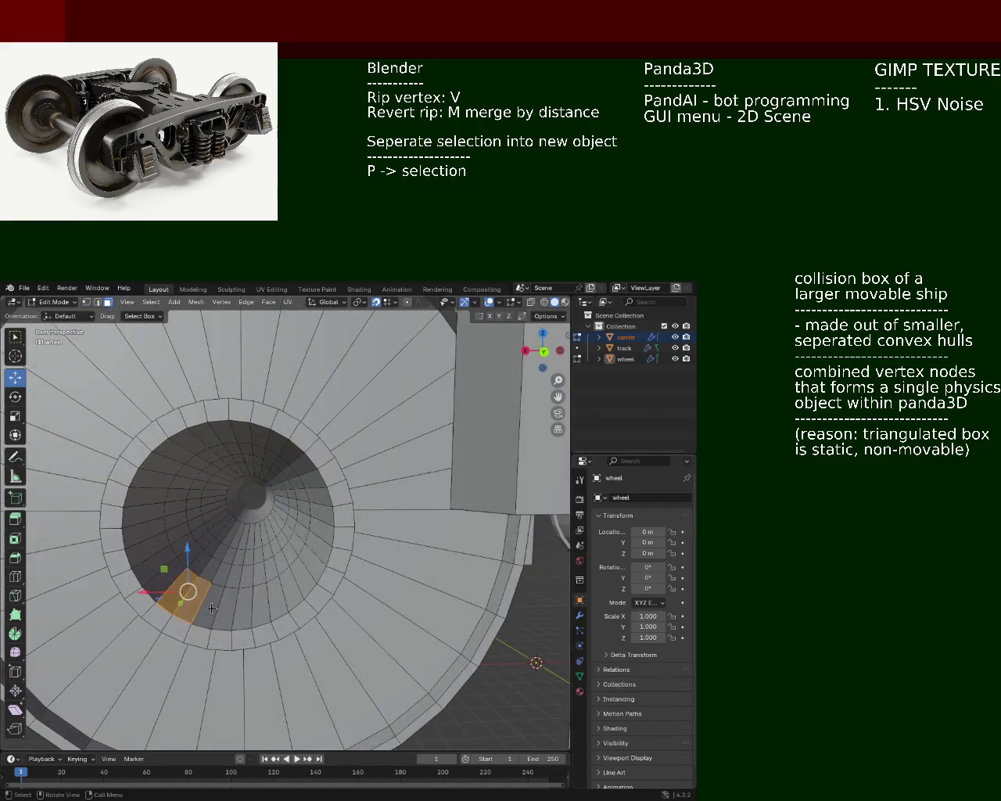
shift+click(192, 598)
shift+click(196, 602)
shift+click(211, 606)
shift+click(227, 610)
shift+click(244, 609)
shift+click(260, 609)
shift+click(275, 601)
shift+click(291, 592)
shift+click(304, 580)
shift+click(313, 563)
shift+click(319, 551)
shift+click(323, 538)
shift+click(326, 524)
shift+click(326, 510)
Add the upper and left ring faces, closing the loop with the gap face
shift+click(317, 491)
shift+click(308, 476)
shift+click(295, 460)
shift+click(271, 440)
shift+click(256, 432)
shift+click(238, 429)
shift+click(219, 430)
shift+click(200, 436)
shift+click(188, 445)
shift+click(174, 454)
shift+click(162, 466)
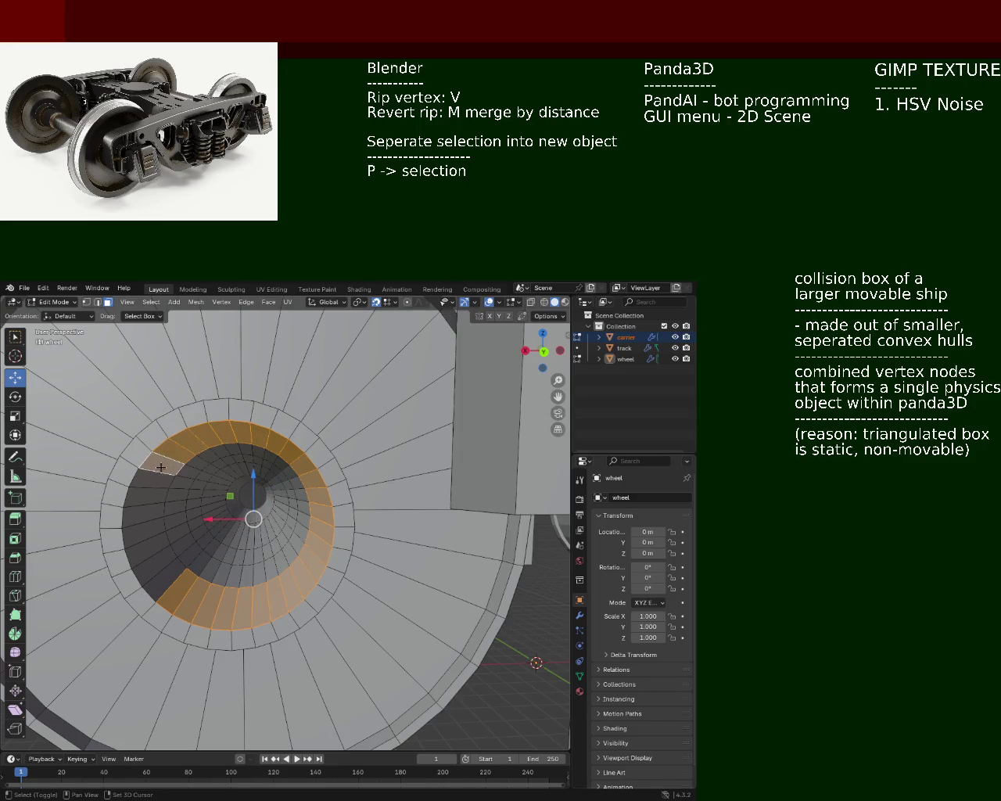
shift+click(150, 478)
shift+click(144, 496)
shift+click(141, 512)
shift+click(141, 529)
shift+click(144, 545)
shift+click(155, 563)
shift+click(162, 586)
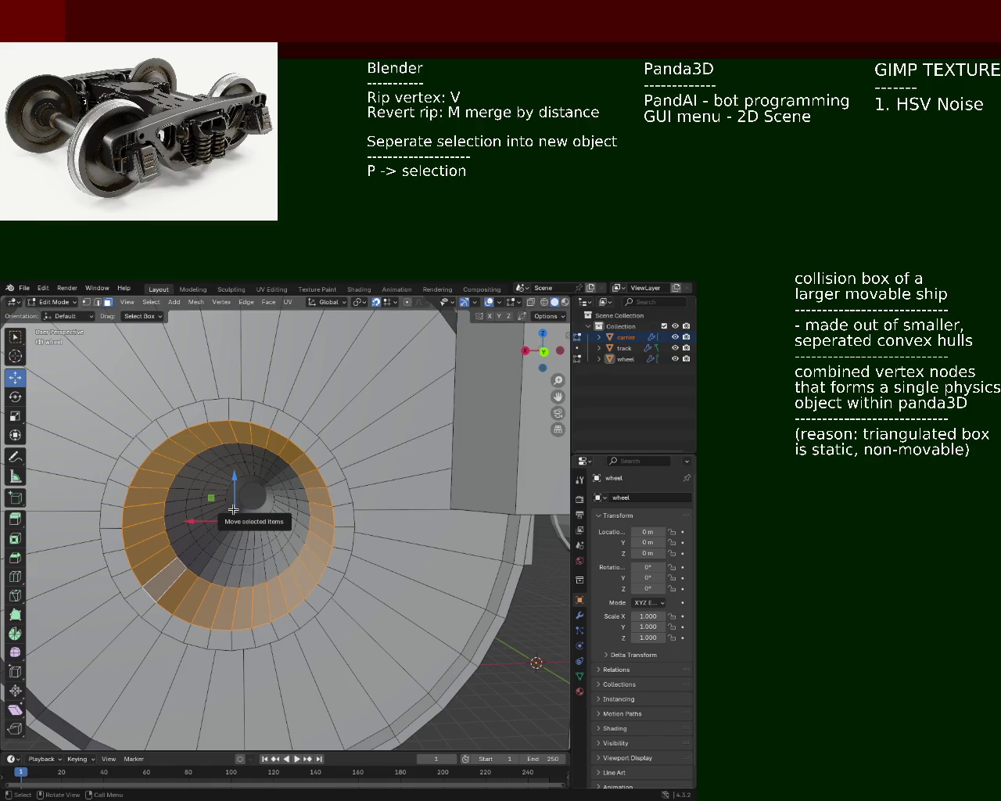
Switch to vertex select and trial-rip bore-rim vertices, undoing the failed attempts
key(v)
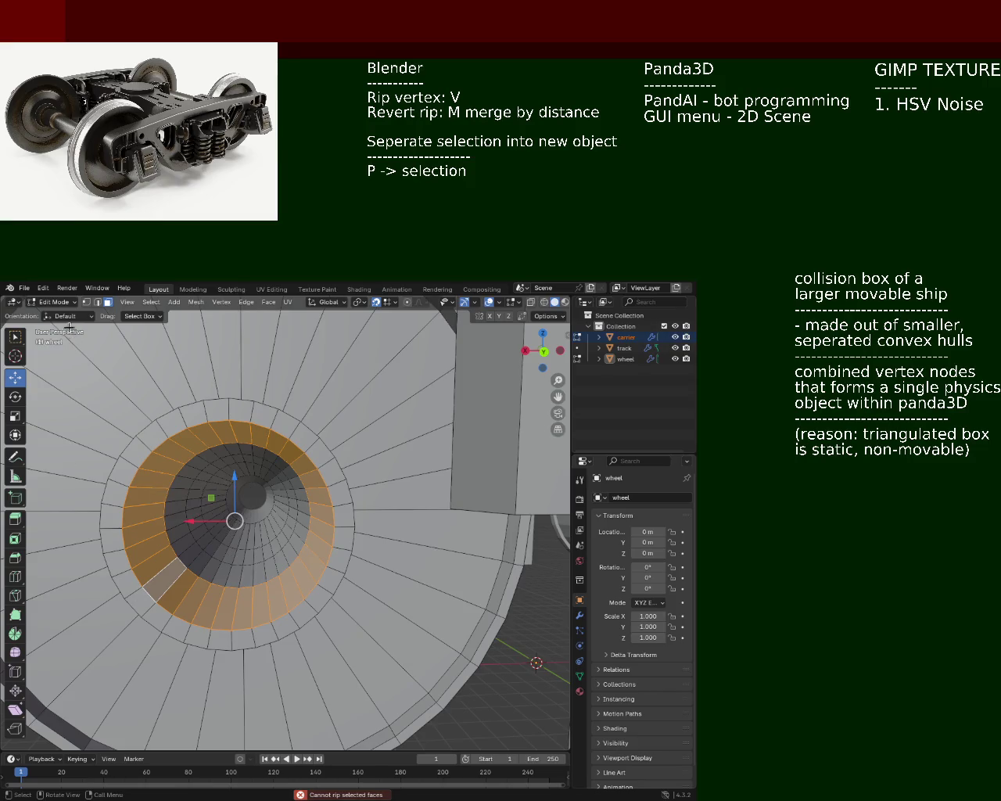
click(87, 301)
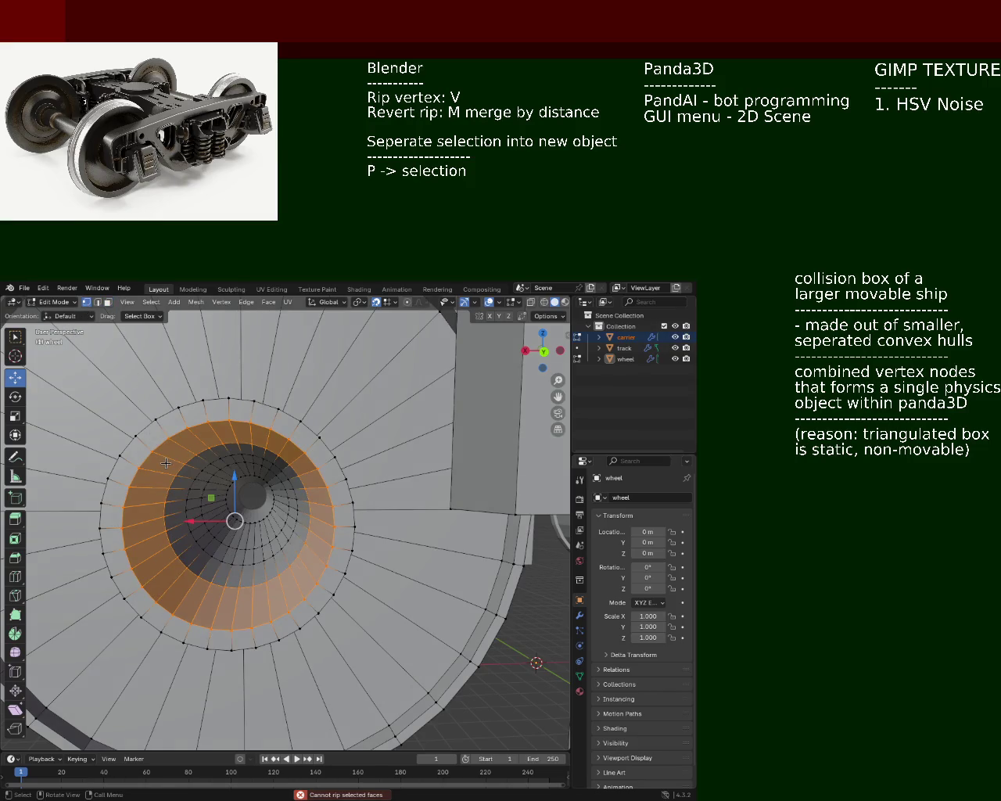
click(101, 586)
click(155, 600)
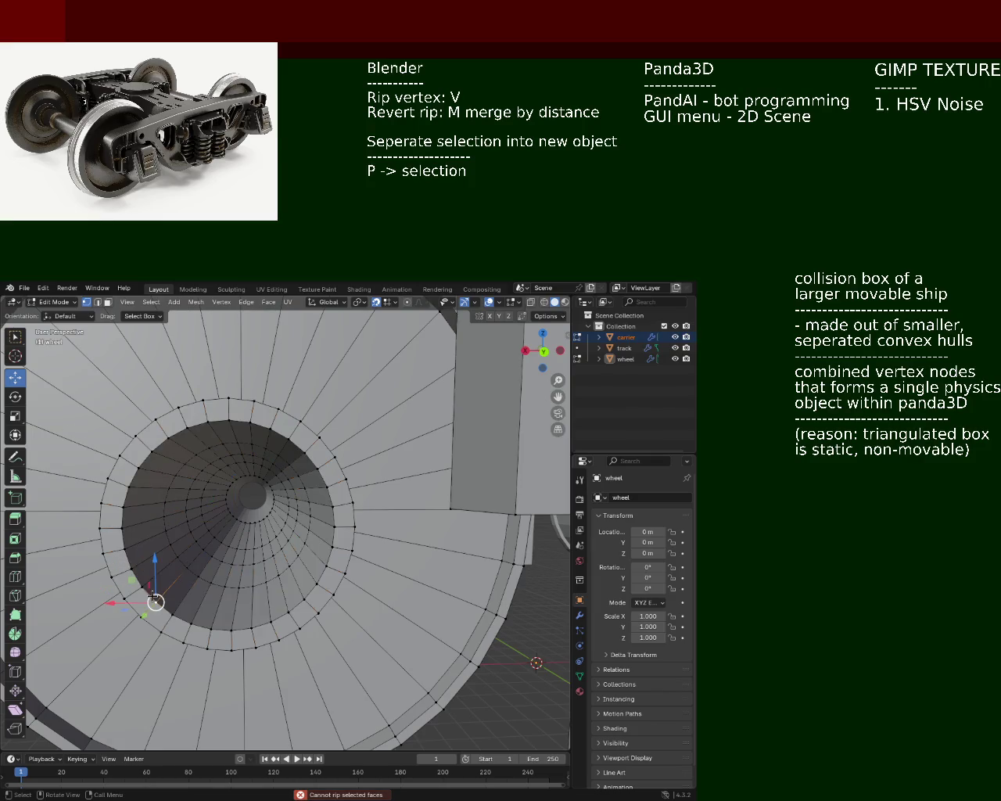
key(v)
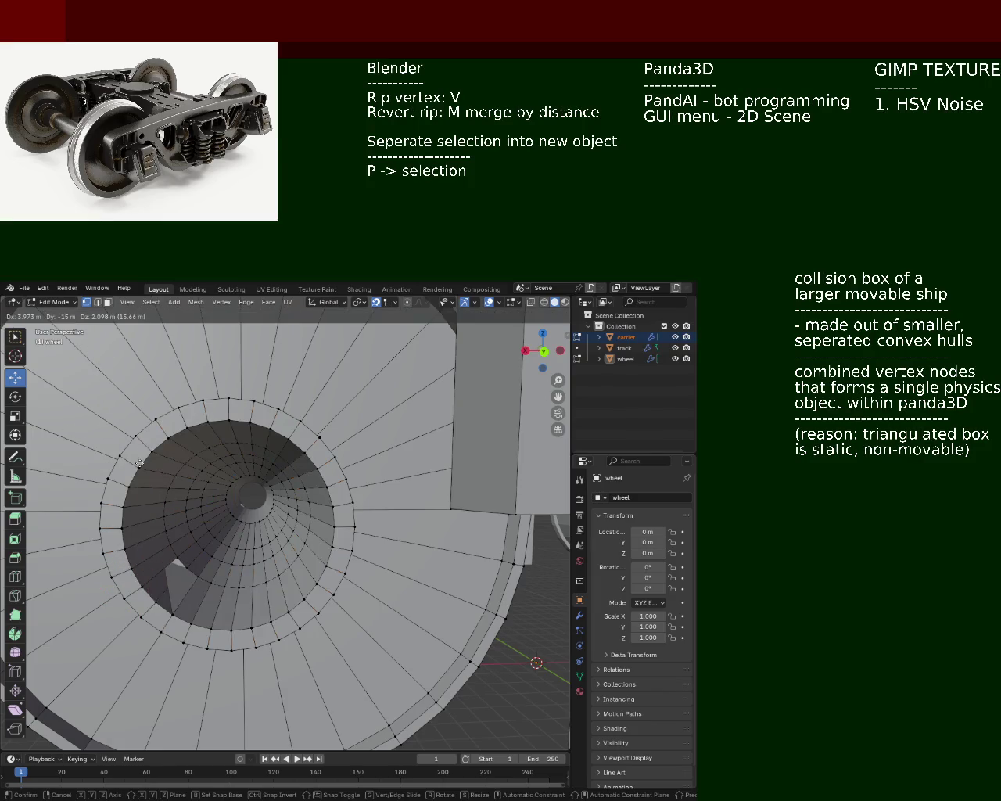
click(139, 463)
key(ctrl+z)
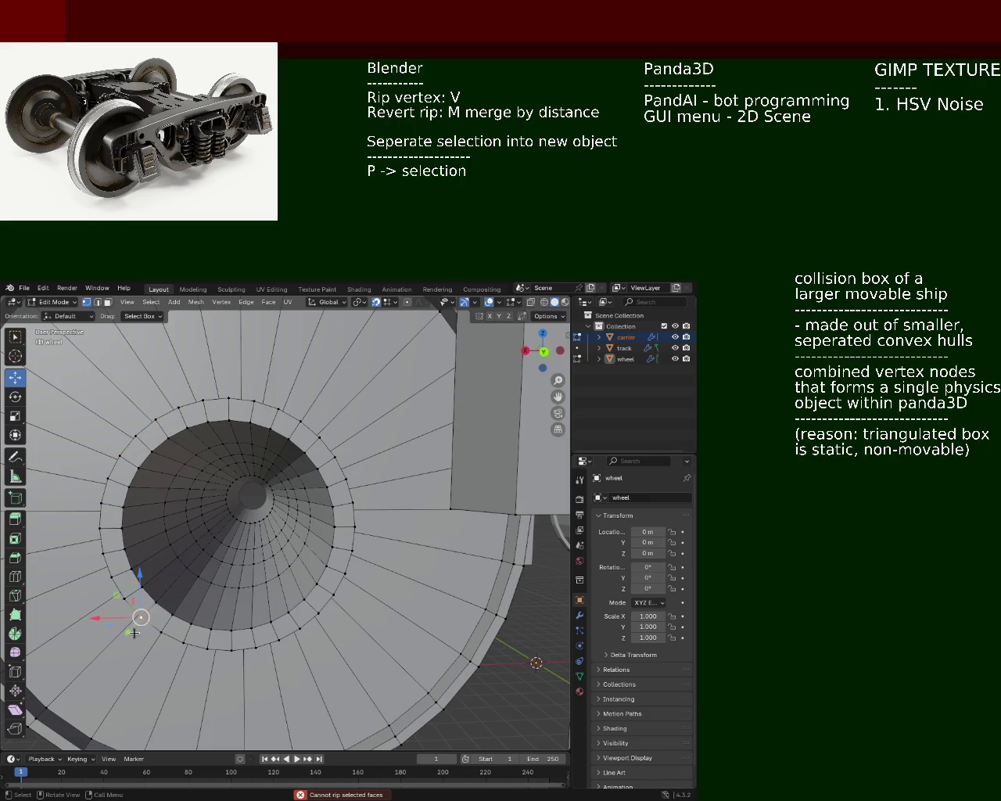
key(v)
click(154, 606)
key(ctrl+z)
scroll(179, 526, up, 2)
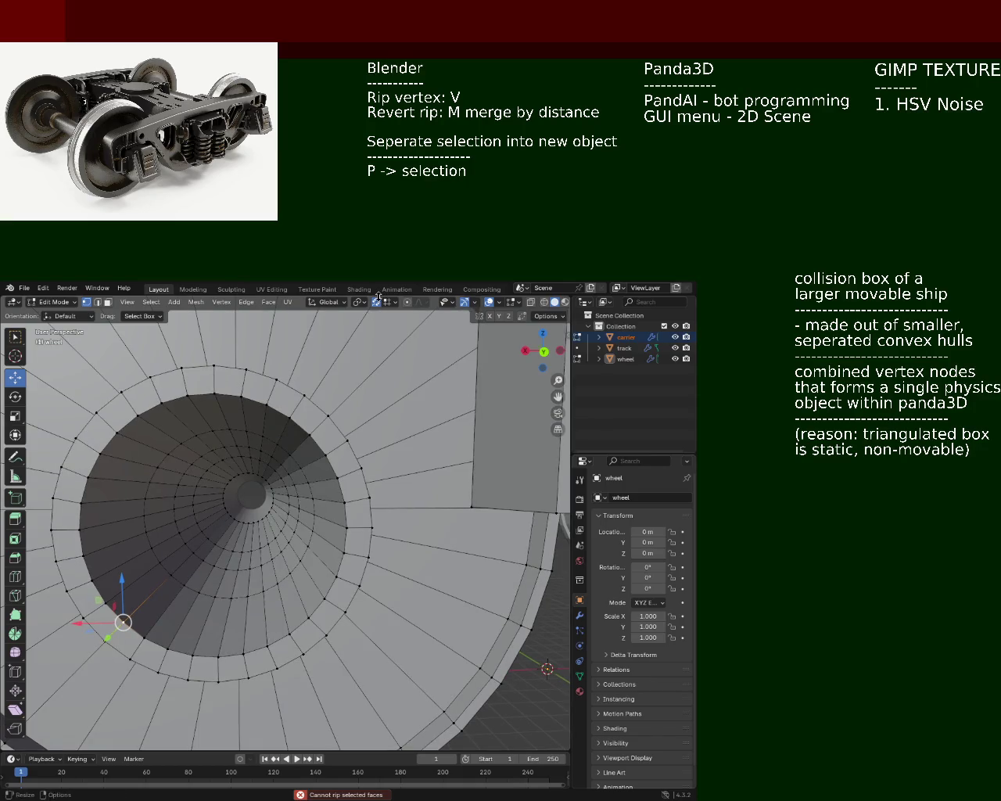
key(v)
click(125, 624)
key(ctrl+z)
Rip each vertex along the bottom of the hub bore ring in place
key(v)
click(140, 635)
key(v)
click(164, 648)
click(192, 654)
key(v)
click(192, 653)
click(217, 656)
key(v)
click(217, 657)
click(243, 654)
key(v)
click(265, 645)
click(266, 645)
key(v)
click(267, 646)
Rip the ring vertices around the lower right and up the right side
click(290, 633)
key(v)
click(304, 620)
click(307, 616)
key(v)
click(310, 613)
click(325, 599)
key(v)
click(338, 583)
click(338, 582)
click(344, 553)
key(v)
click(346, 539)
click(346, 526)
key(v)
click(346, 522)
click(344, 502)
key(v)
click(344, 501)
click(337, 477)
Rip the ring vertices from the upper right to the top-right corner
key(v)
click(336, 476)
click(325, 455)
key(v)
click(326, 455)
click(310, 434)
key(v)
click(310, 434)
click(310, 434)
key(v)
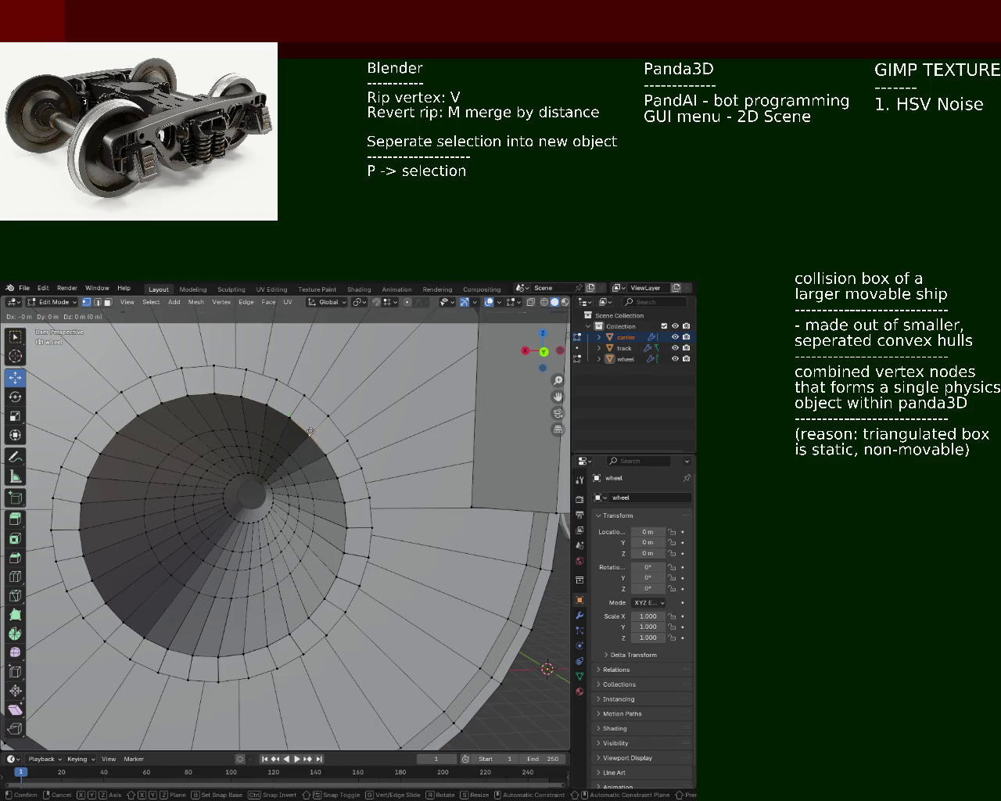
click(310, 431)
click(290, 416)
key(v)
click(289, 417)
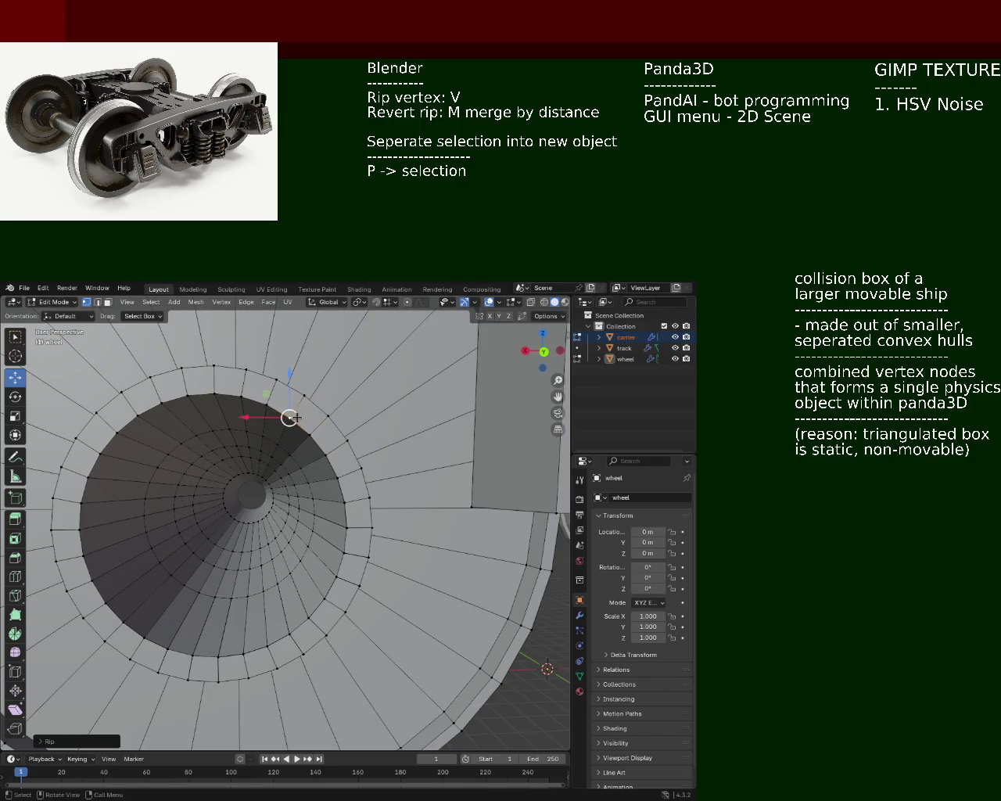
Rip the vertices across the top of the bore ring, moving left
click(266, 403)
key(v)
click(266, 403)
click(241, 397)
key(v)
click(215, 394)
click(211, 393)
key(v)
click(187, 395)
key(v)
click(187, 395)
click(162, 404)
key(v)
click(162, 404)
Rip the vertices down the left side of the ring, cancelling the final rip
click(139, 415)
key(v)
click(141, 415)
click(117, 433)
key(v)
click(109, 437)
click(98, 451)
key(v)
click(98, 454)
click(83, 479)
key(v)
click(83, 478)
click(81, 503)
key(v)
click(80, 501)
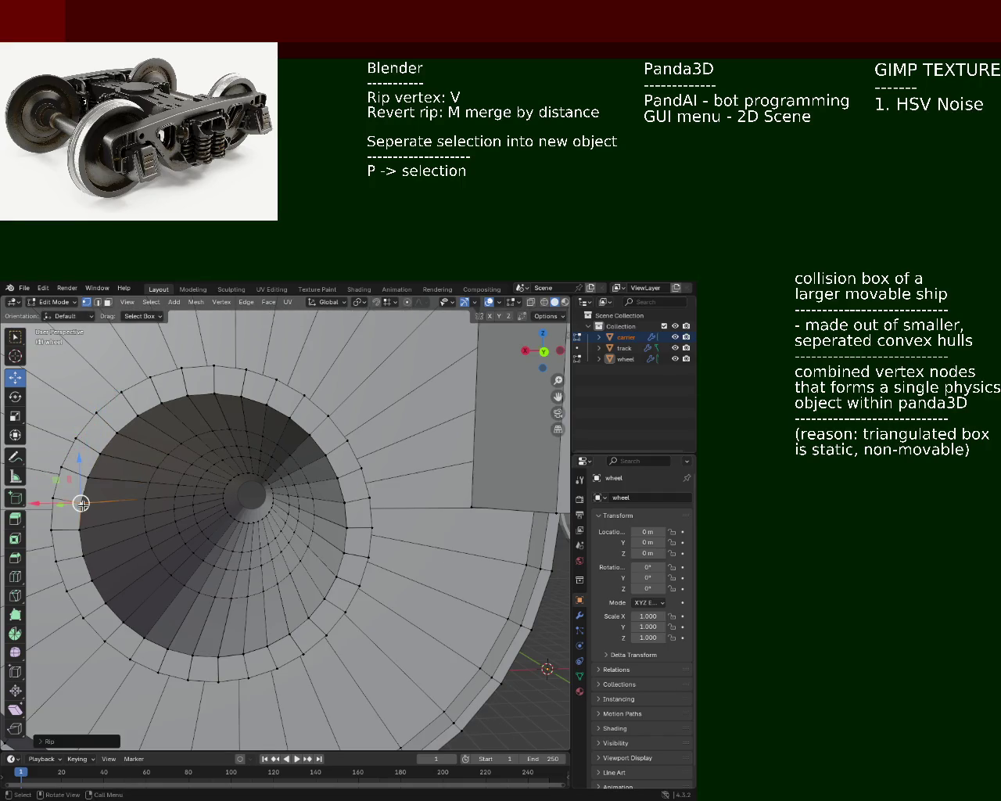
click(79, 531)
key(v)
click(81, 531)
key(v)
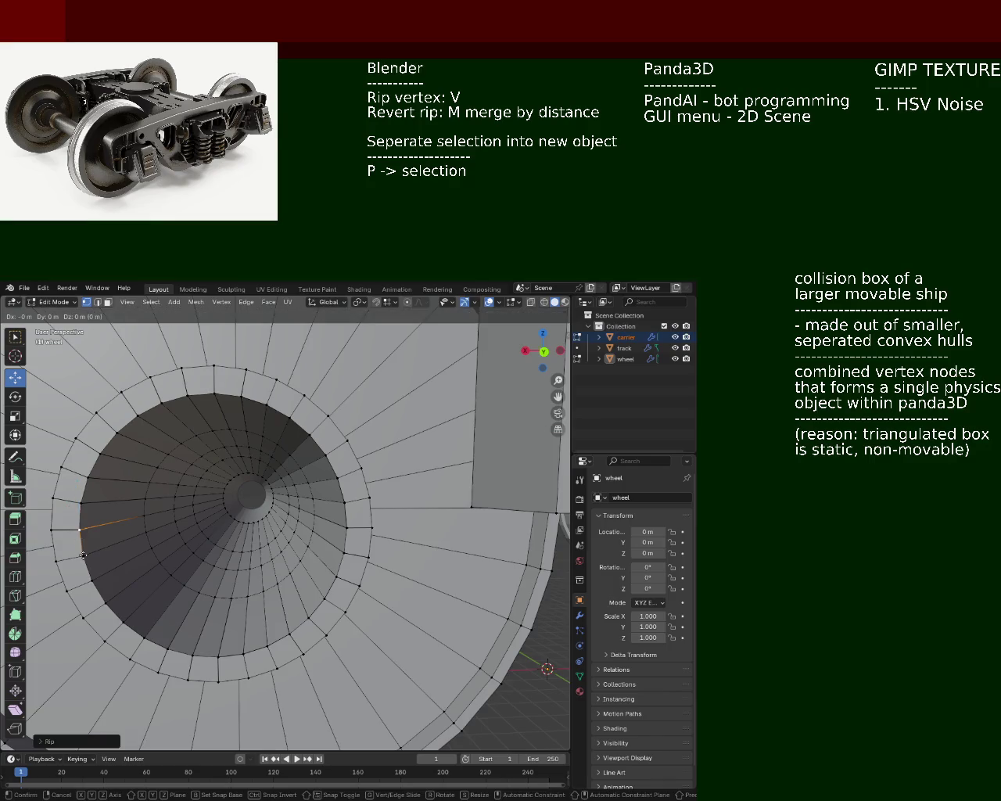
right_click(82, 534)
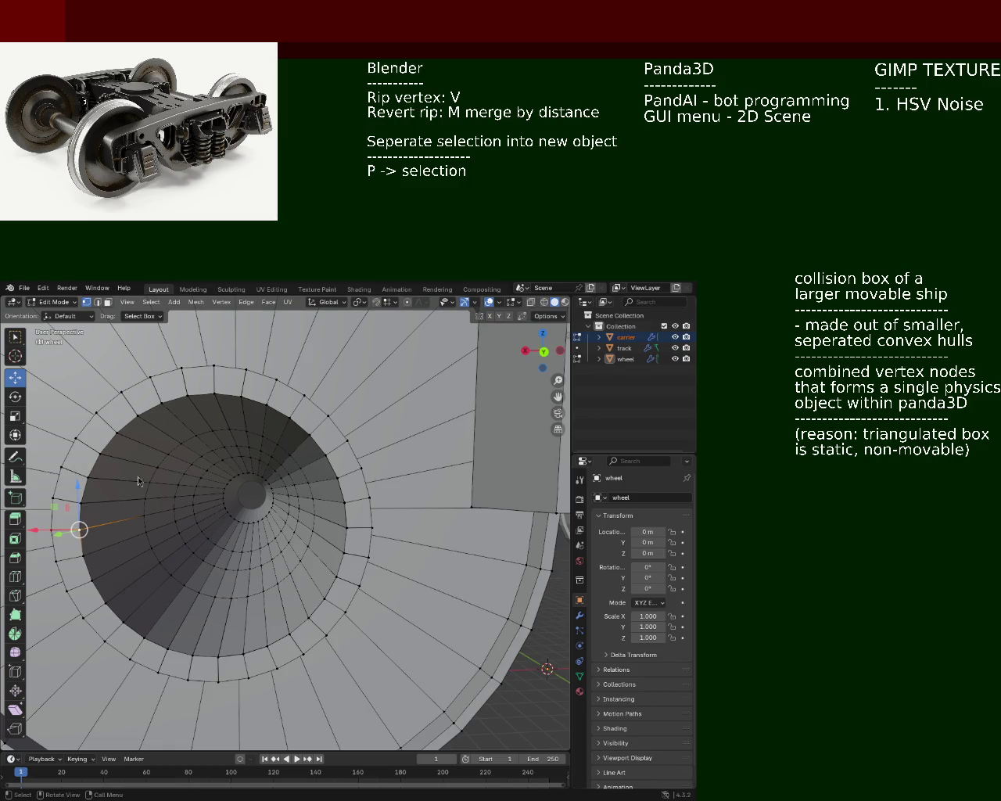
click(78, 563)
key(x)
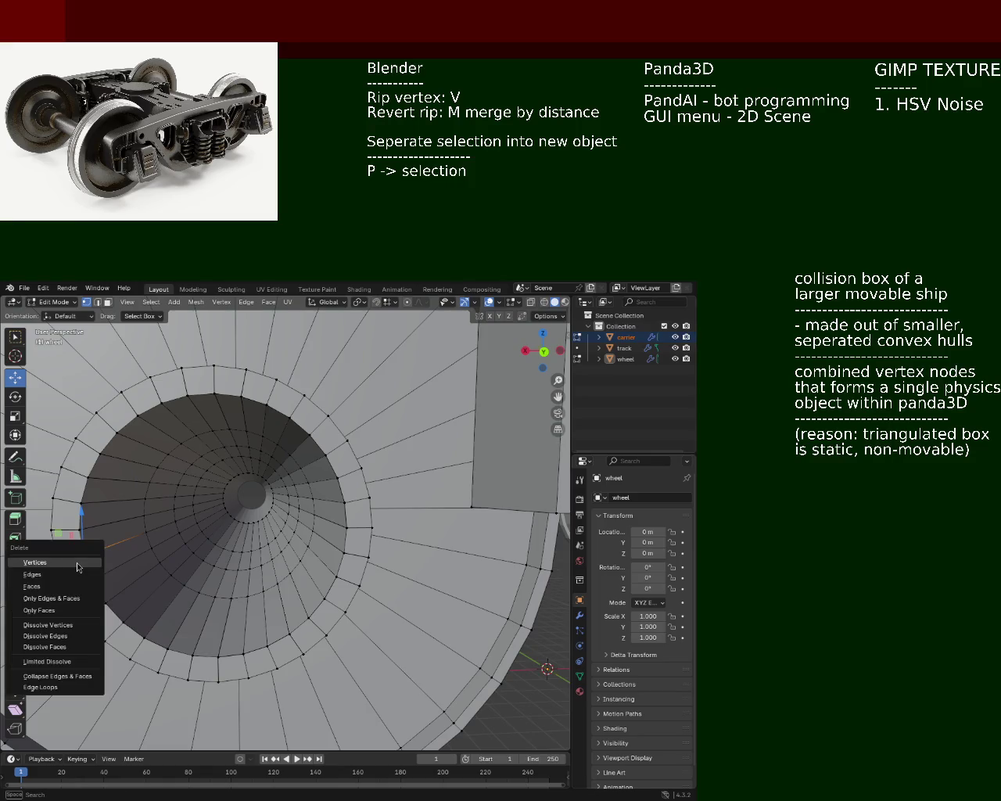
click(78, 563)
click(133, 529)
key(x)
click(78, 553)
key(ctrl+z)
key(ctrl+z)
key(ctrl+z)
click(144, 532)
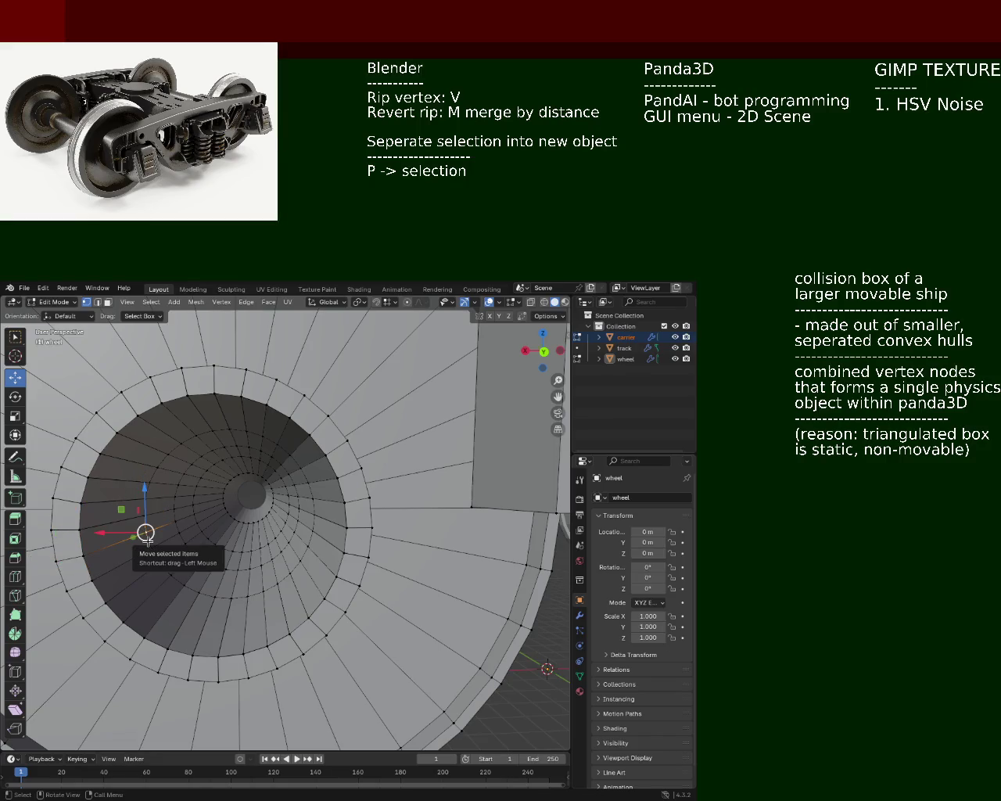
Rip the remaining vertices on the lower-left part of the bore ring
key(v)
click(139, 535)
key(v)
click(151, 549)
key(v)
click(157, 561)
key(v)
click(169, 573)
key(v)
click(183, 586)
key(v)
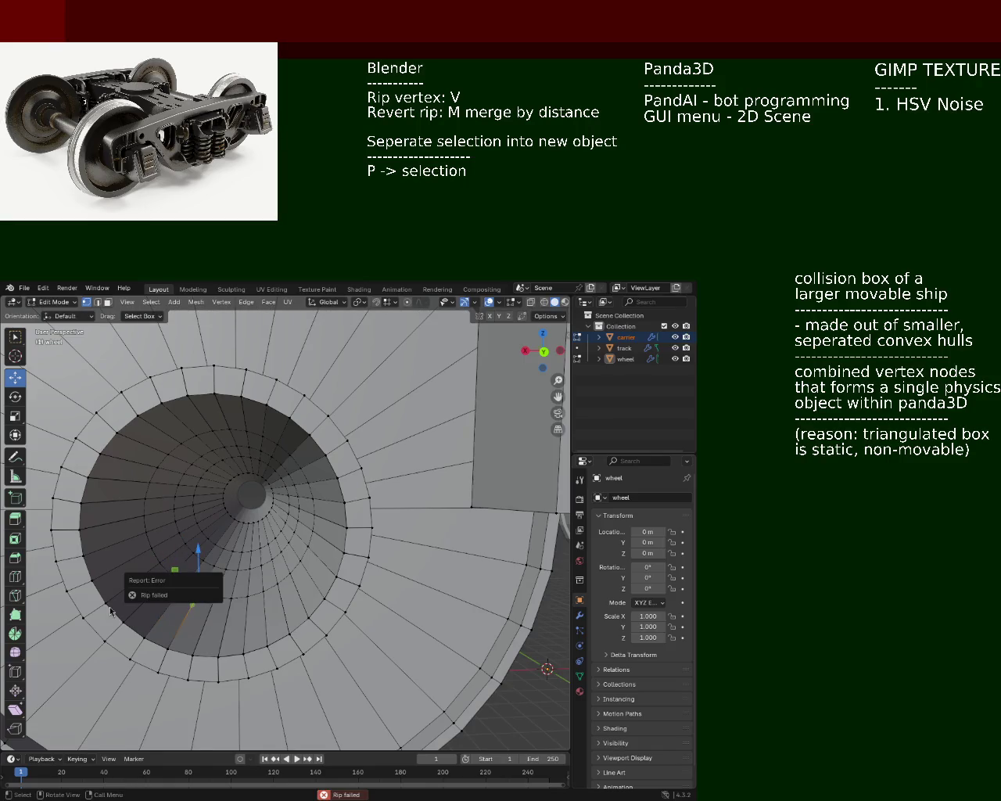
key(v)
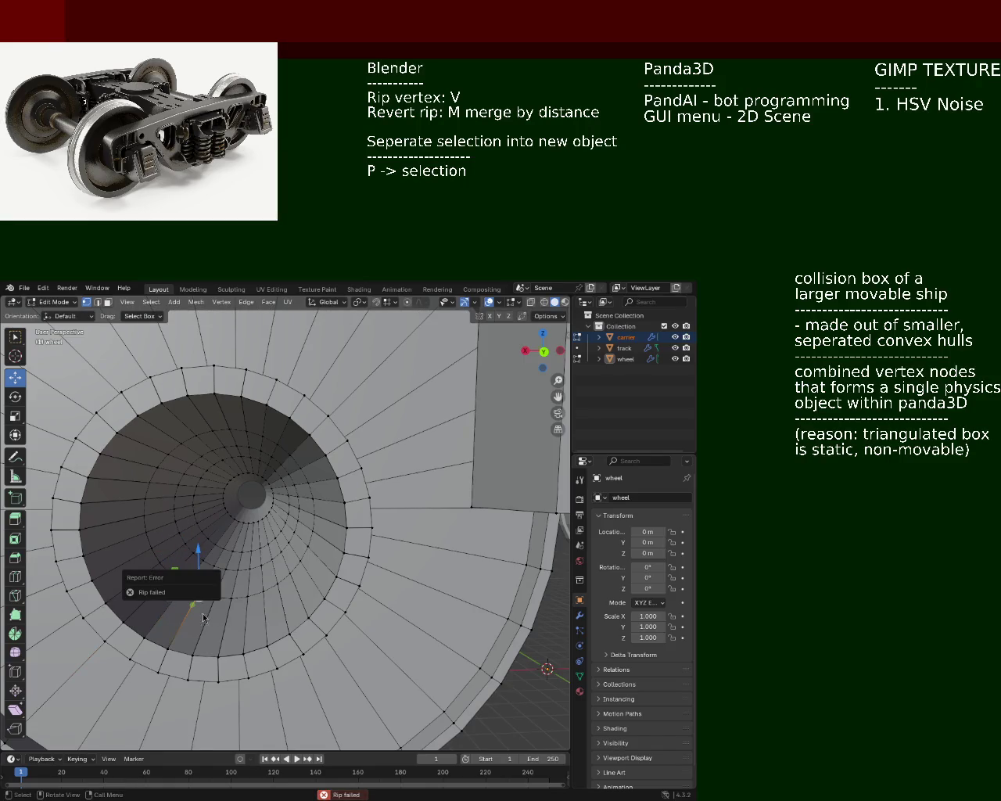
Rip the vertices along the bottom and lower right side of the ring
click(215, 598)
key(v)
click(226, 600)
click(232, 602)
key(v)
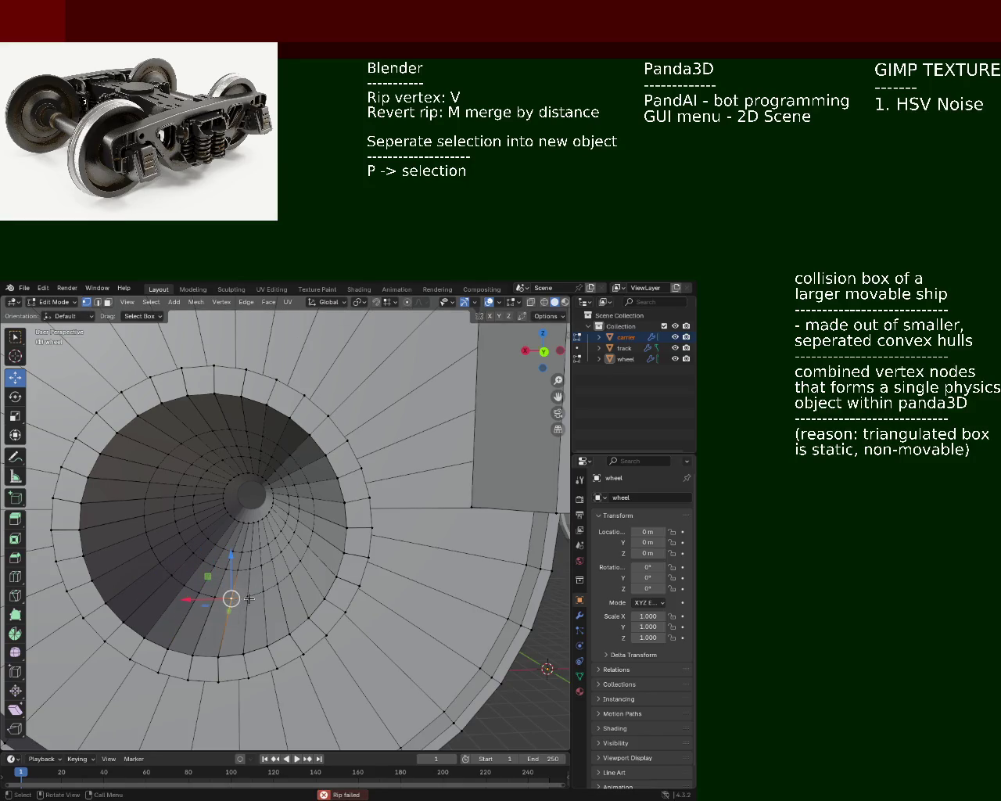
key(v)
click(247, 598)
key(v)
click(263, 592)
key(v)
click(278, 582)
click(291, 581)
key(v)
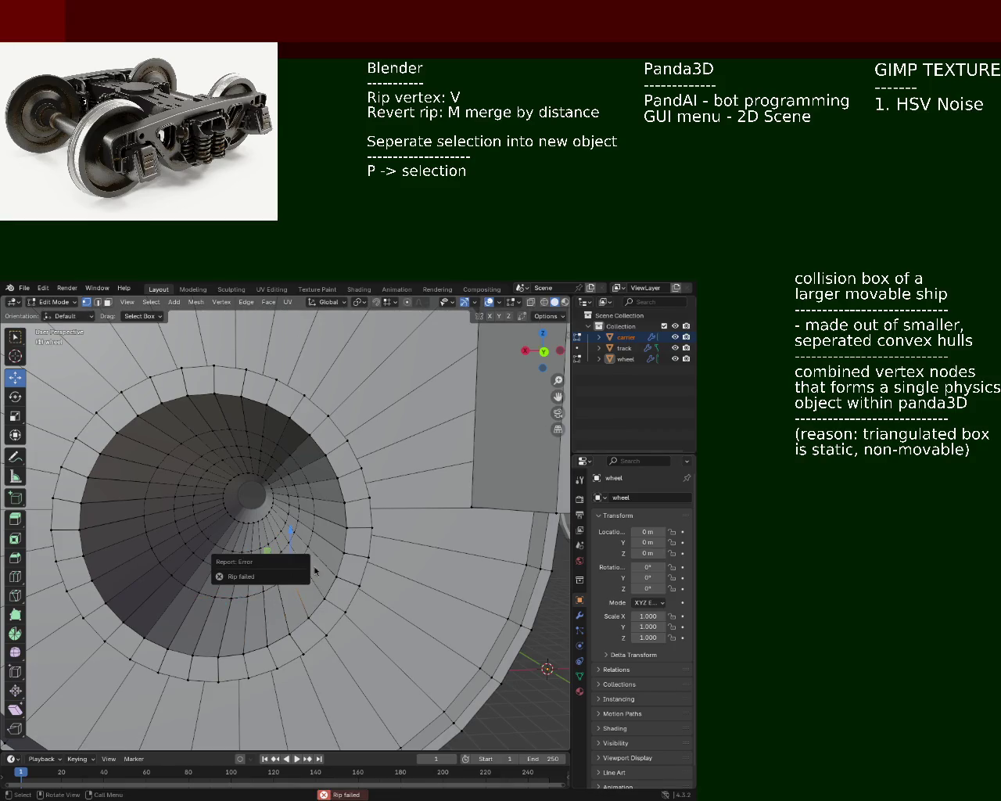
click(301, 558)
key(v)
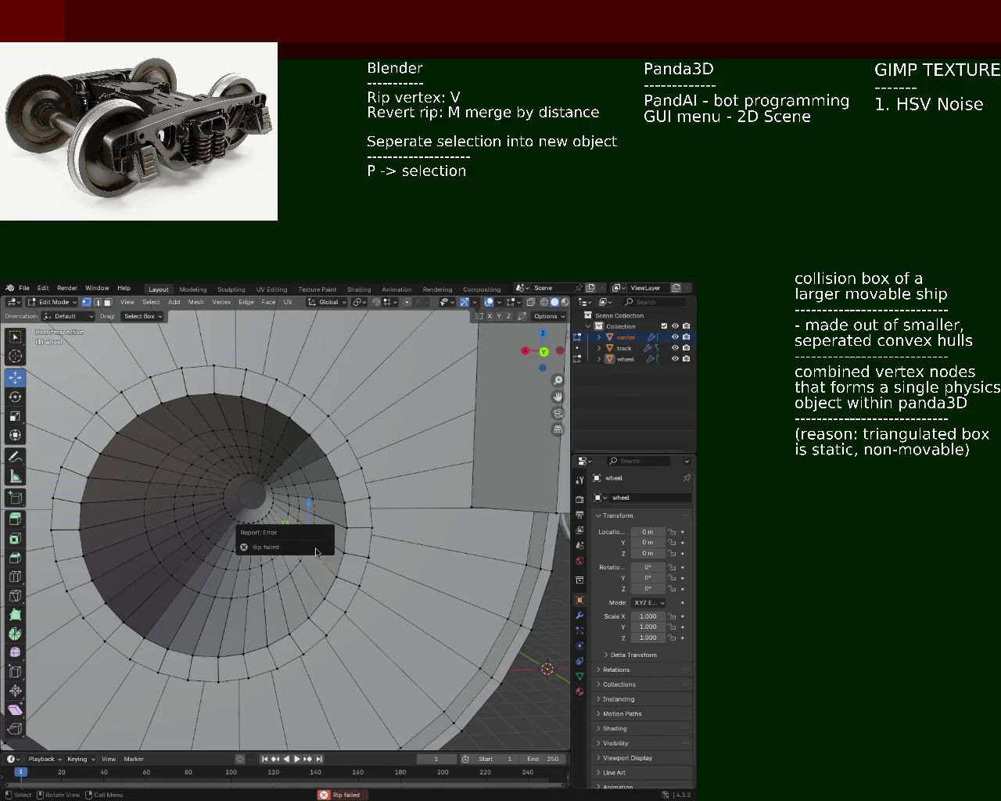
click(301, 560)
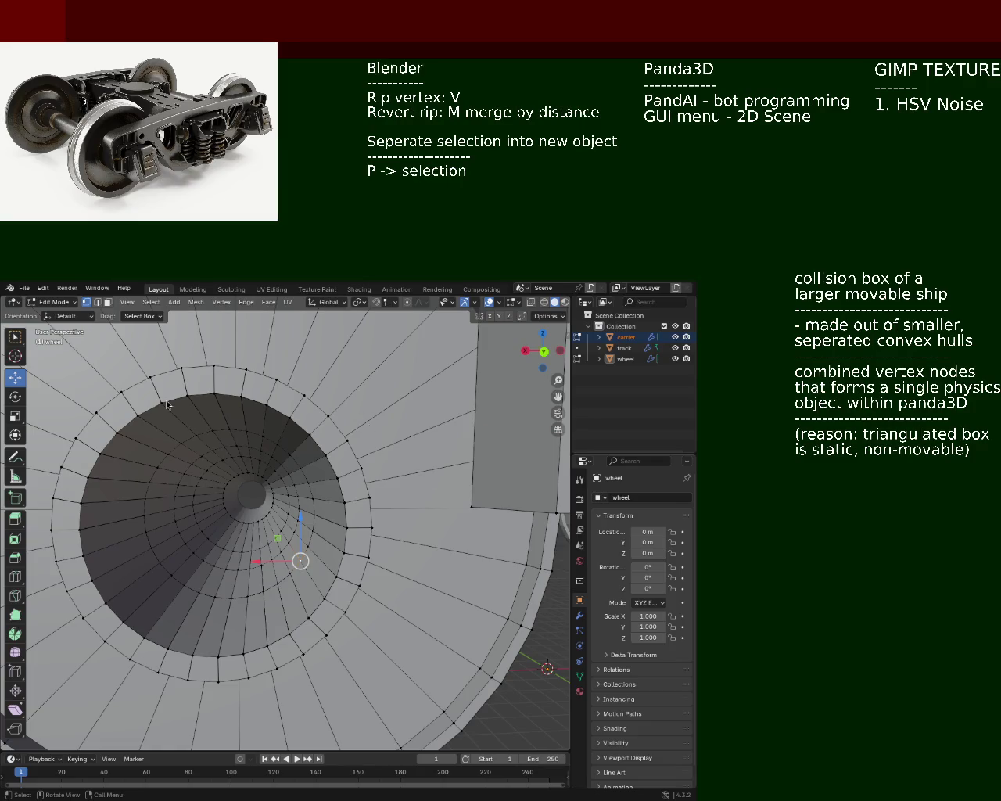
Switch to face select and select two adjacent faces at the lower left of the bore ring
key(3)
click(145, 583)
shift+click(161, 598)
shift+click(160, 597)
shift+click(162, 600)
Select every face of the inner ring around the hub bore and delete them as Faces
shift+click(187, 625)
shift+click(210, 632)
shift+click(233, 632)
shift+click(256, 626)
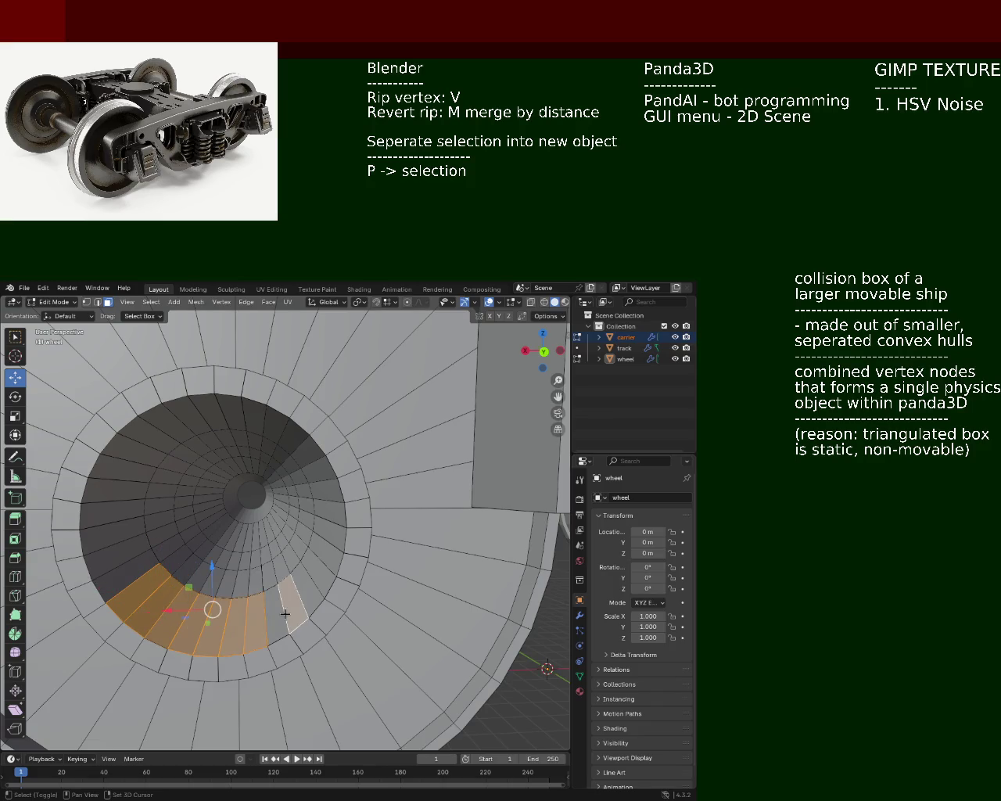
shift+click(287, 608)
shift+click(307, 588)
shift+click(327, 555)
shift+click(325, 549)
shift+click(326, 548)
shift+click(325, 501)
shift+click(322, 520)
shift+click(324, 547)
shift+click(323, 489)
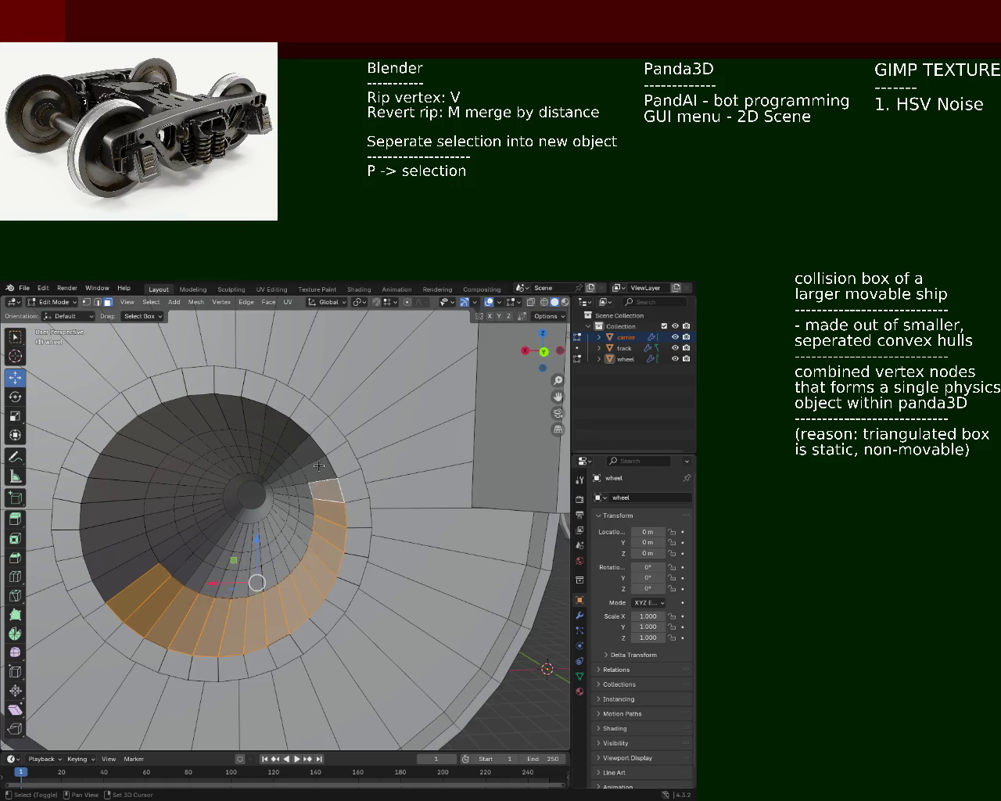
shift+click(318, 465)
shift+click(309, 453)
shift+click(297, 439)
shift+click(254, 414)
shift+click(277, 423)
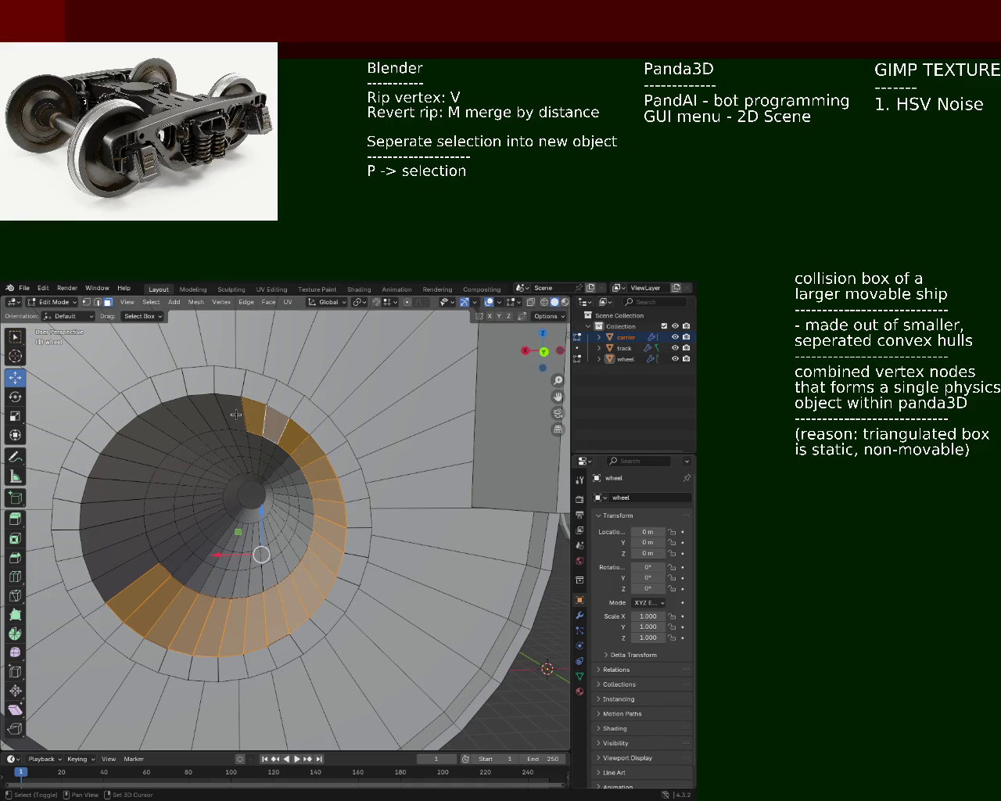
shift+click(232, 412)
shift+click(201, 408)
shift+click(172, 416)
shift+click(171, 417)
shift+click(169, 419)
shift+click(163, 422)
shift+click(152, 431)
shift+click(139, 450)
shift+click(128, 473)
shift+click(116, 494)
shift+click(114, 512)
shift+click(110, 538)
shift+click(112, 553)
shift+click(123, 572)
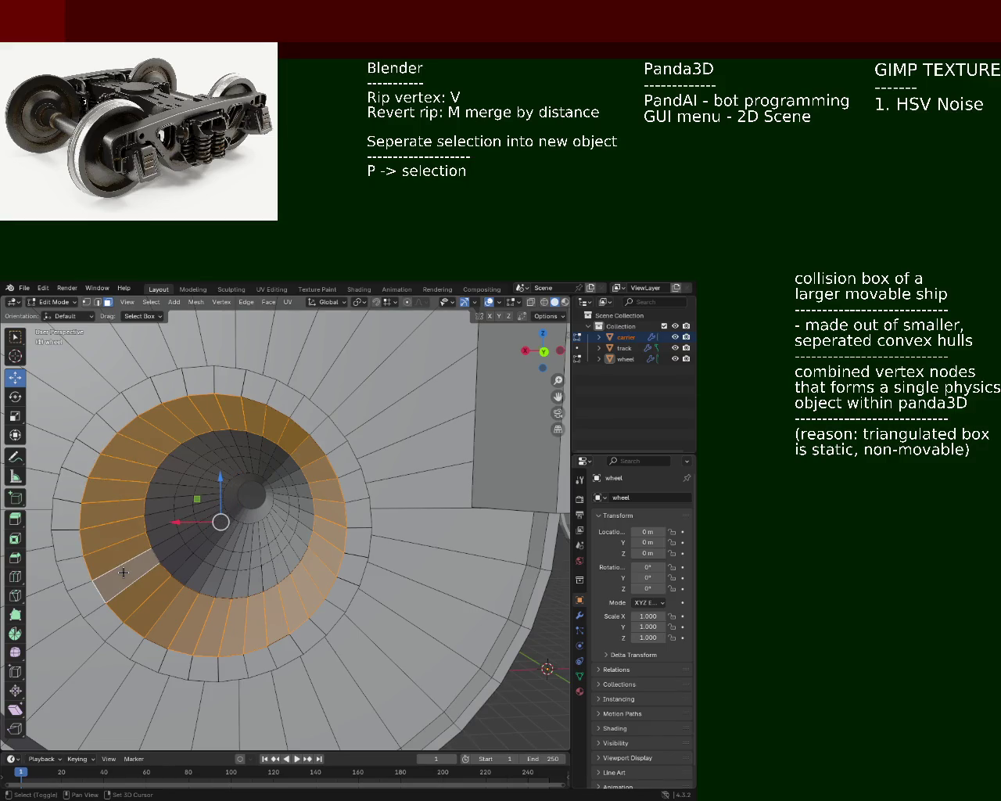
key(x)
click(121, 594)
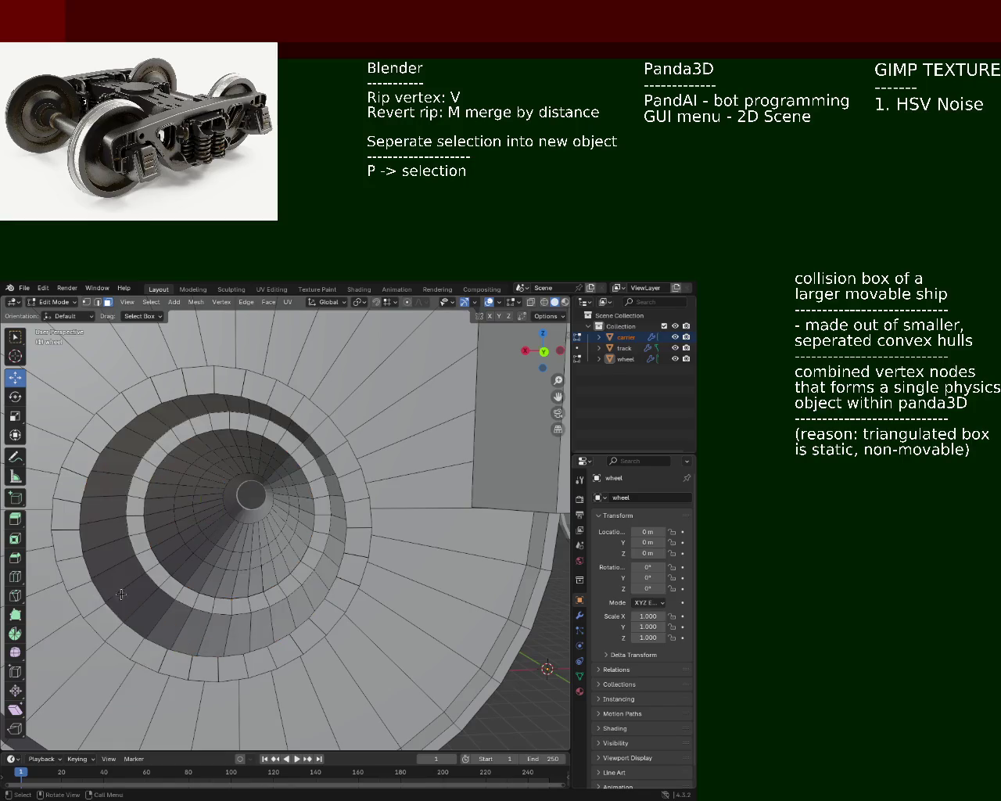
middle_drag(121, 594, 293, 540)
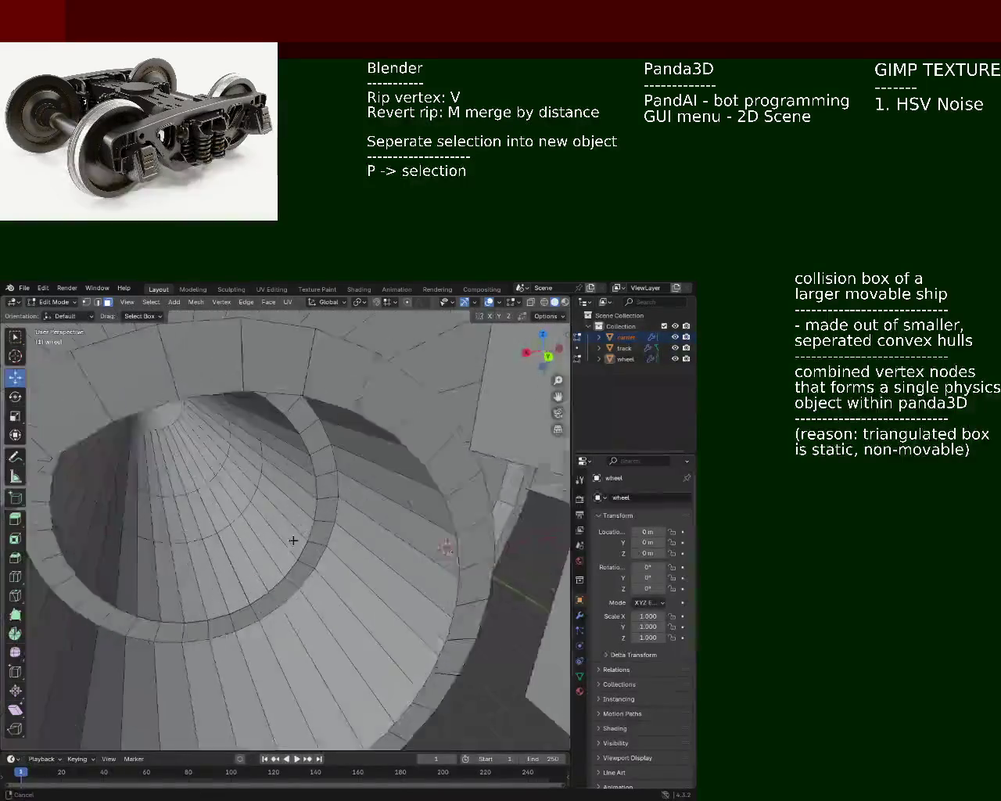
middle_drag(293, 540, 202, 365)
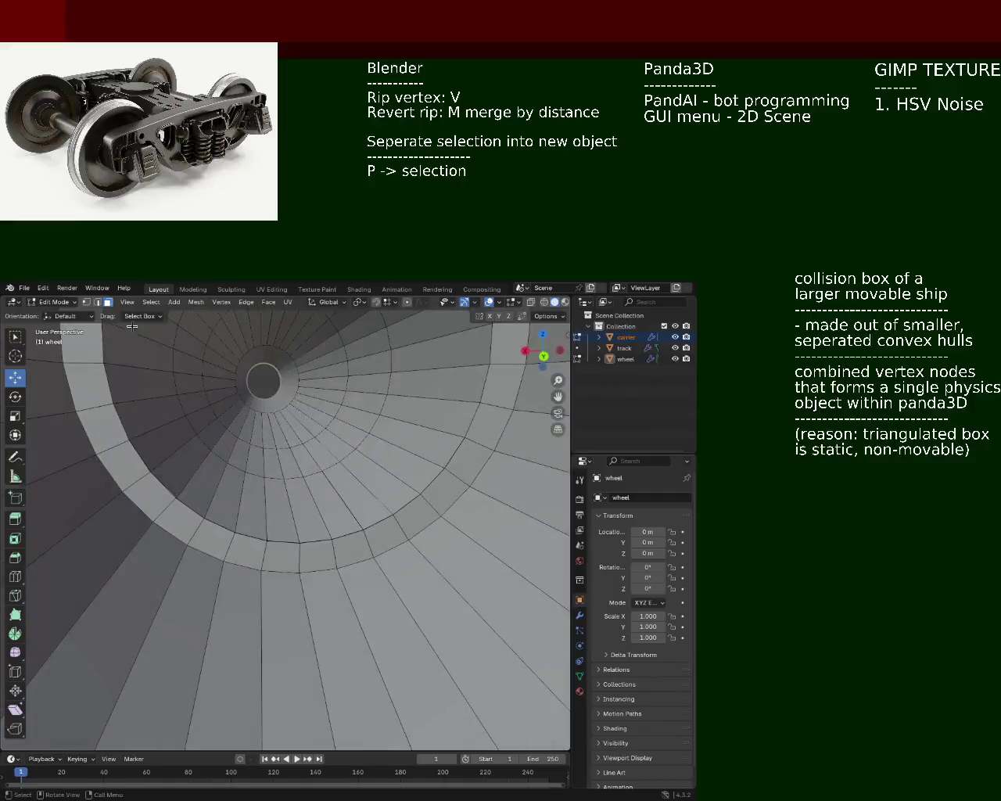
click(229, 531)
ctrl+middle_drag(235, 532, 291, 473)
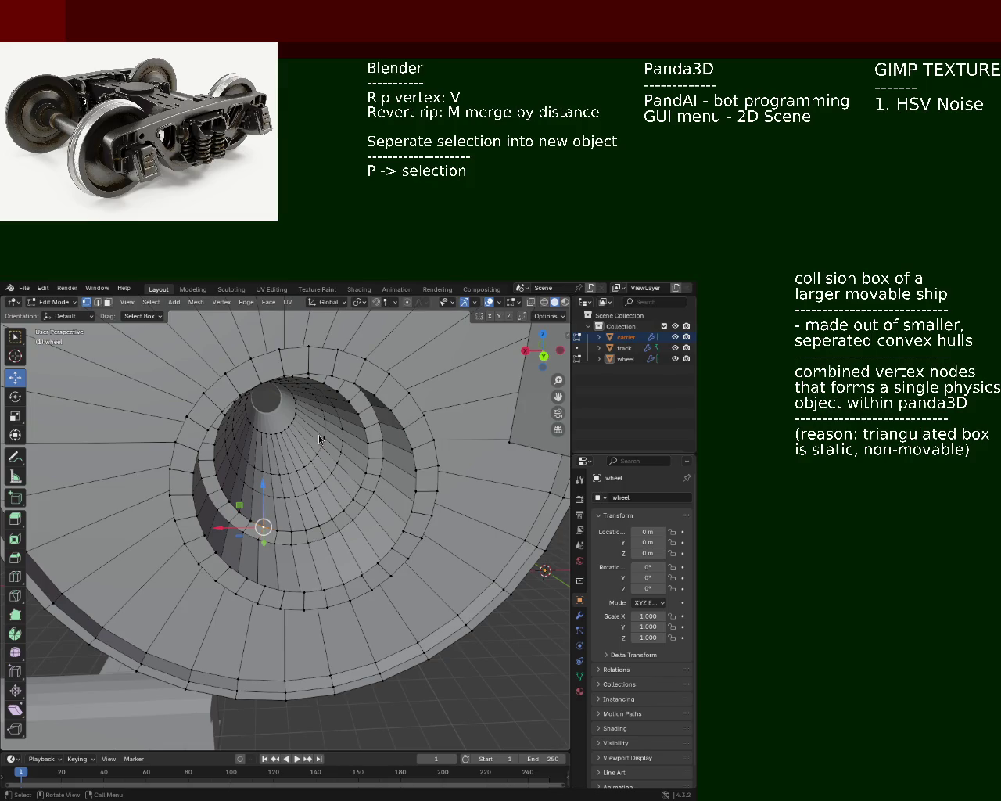
From an oblique side view, move the selected geometry vertically along Z
middle_drag(255, 560, 240, 506)
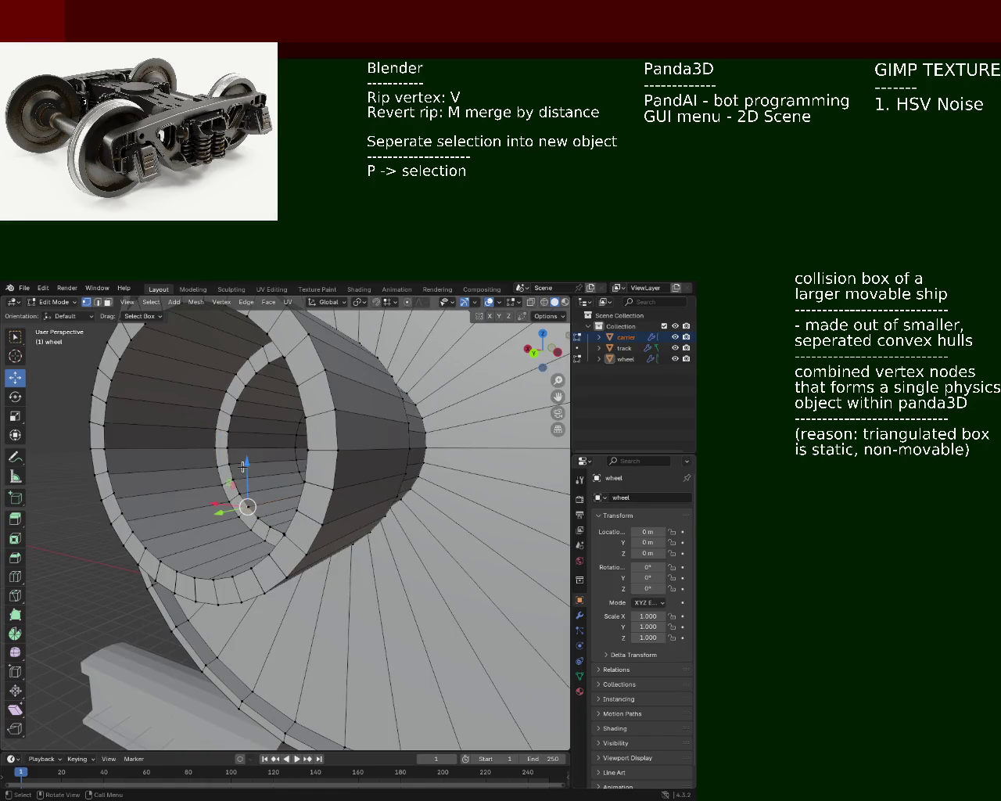
key(g)
key(z)
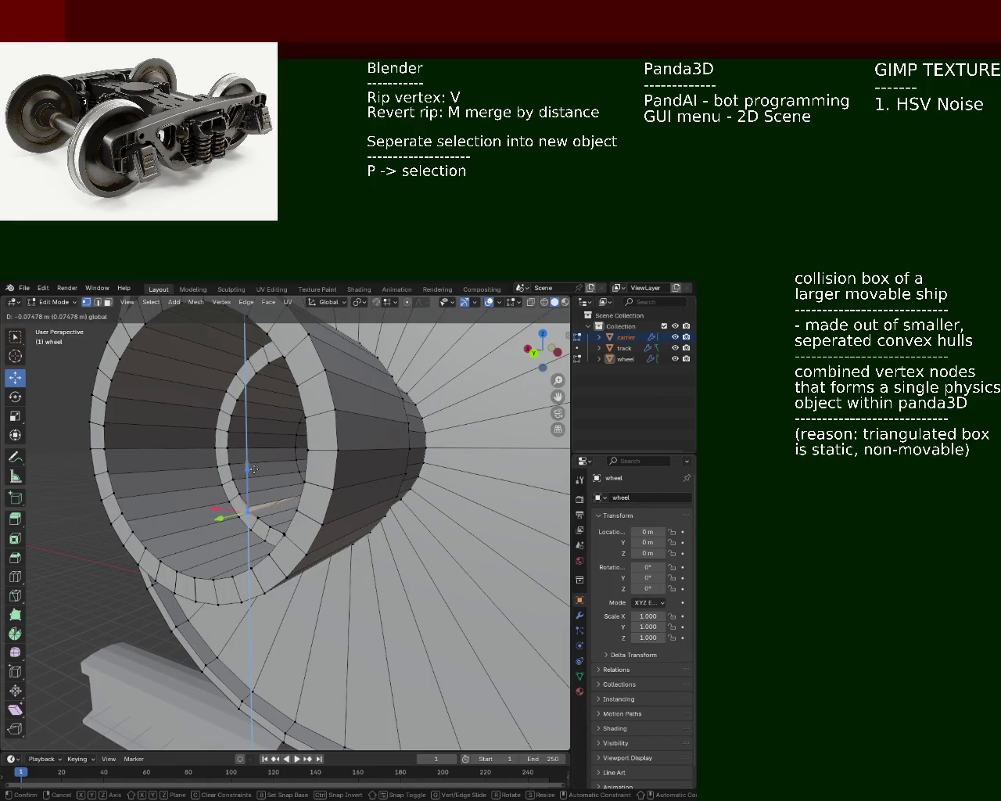
click(250, 467)
Look into the wheel's cone and select a few faces on its inner rim
middle_drag(247, 469, 230, 519)
middle_drag(288, 481, 163, 385)
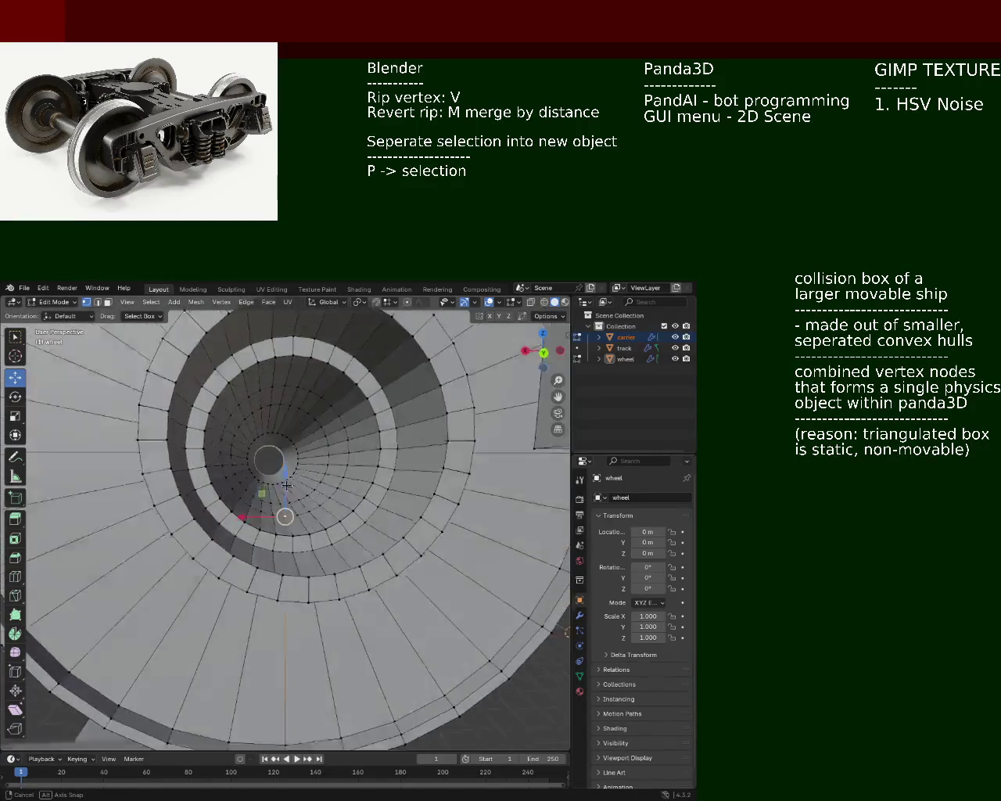
click(108, 302)
click(234, 485)
shift+click(269, 505)
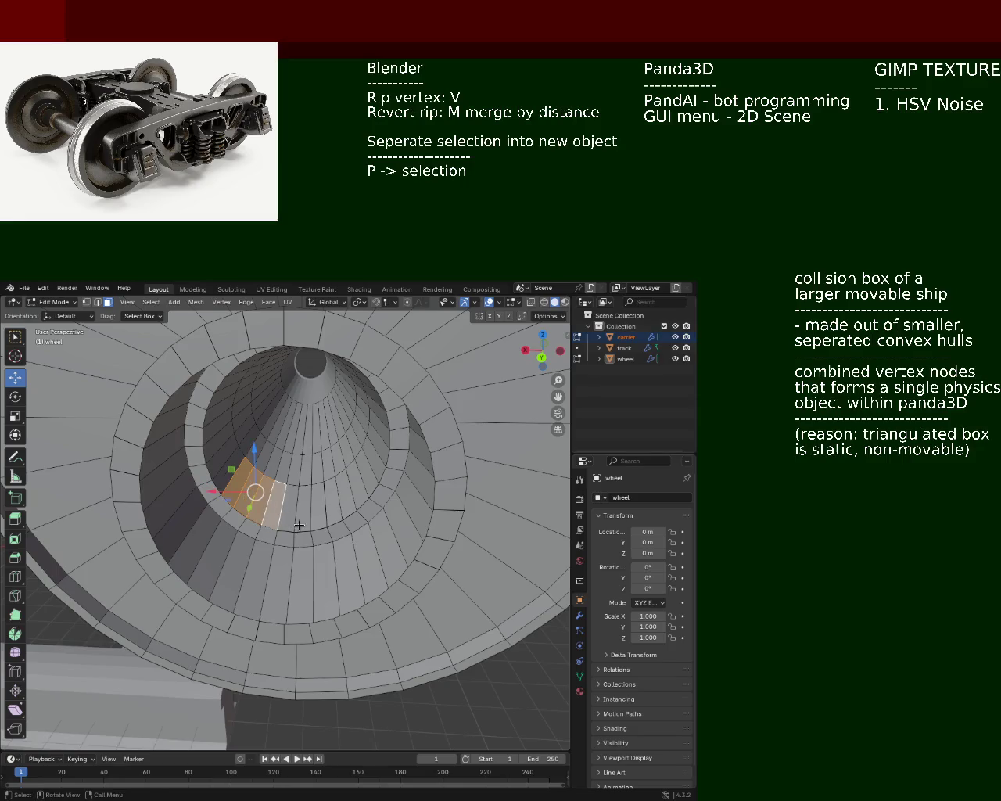
click(341, 501)
In vertex mode, select the bore's inner-ring vertices all the way round, closing the loop
click(86, 303)
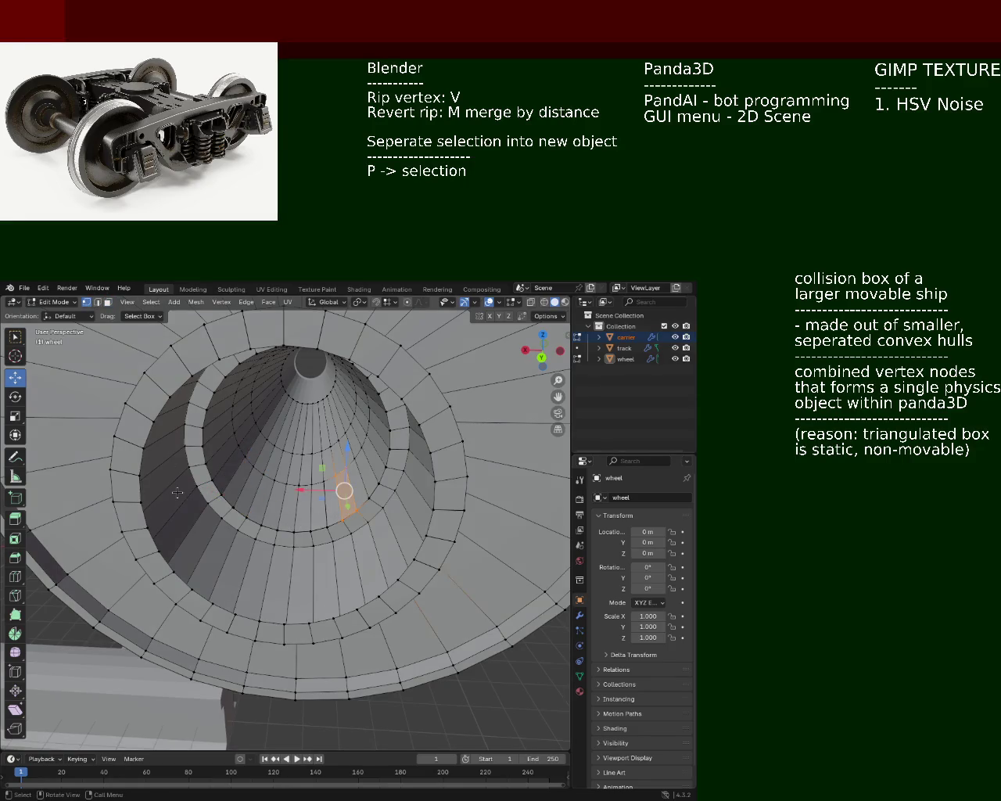
click(327, 528)
shift+click(294, 531)
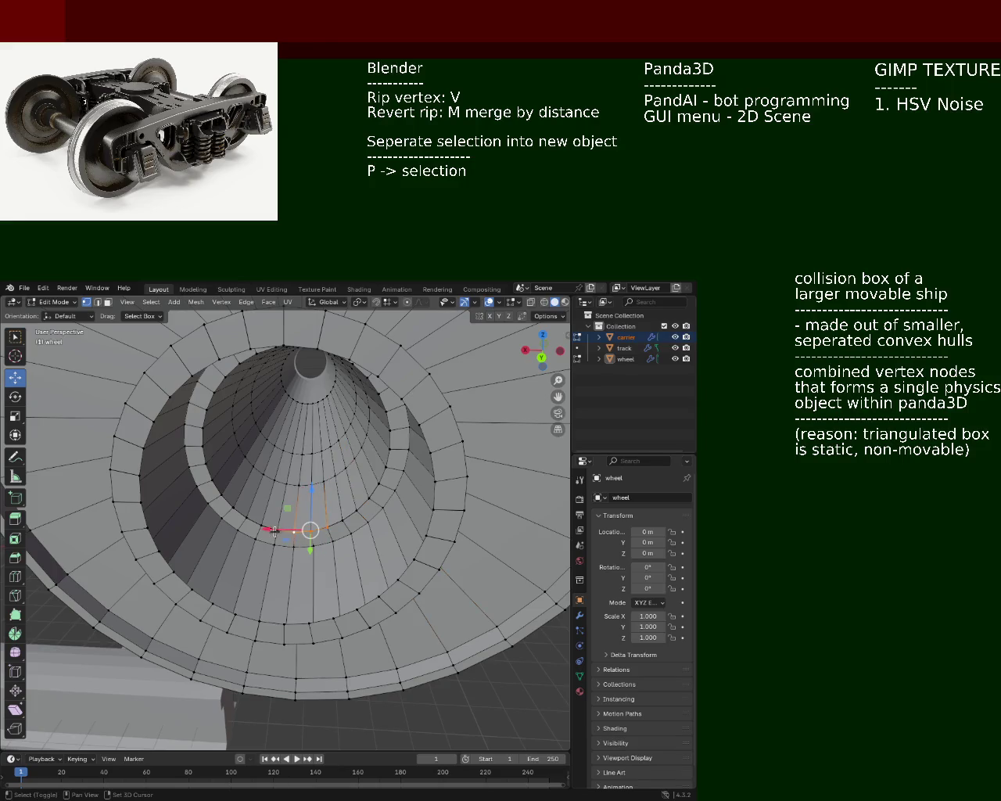
shift+click(262, 528)
shift+click(247, 519)
shift+click(233, 508)
shift+click(221, 495)
shift+click(211, 469)
shift+click(205, 455)
shift+click(204, 441)
shift+click(203, 427)
shift+click(206, 403)
shift+click(212, 388)
shift+click(219, 377)
middle_drag(219, 377, 250, 372)
shift+click(249, 372)
shift+click(260, 357)
shift+click(277, 355)
shift+click(294, 356)
shift+click(312, 358)
shift+click(328, 362)
shift+click(345, 371)
shift+click(358, 383)
shift+click(369, 397)
shift+click(379, 413)
shift+click(383, 431)
shift+click(383, 449)
shift+click(380, 467)
shift+click(374, 483)
shift+click(365, 499)
shift+click(352, 512)
shift+click(340, 522)
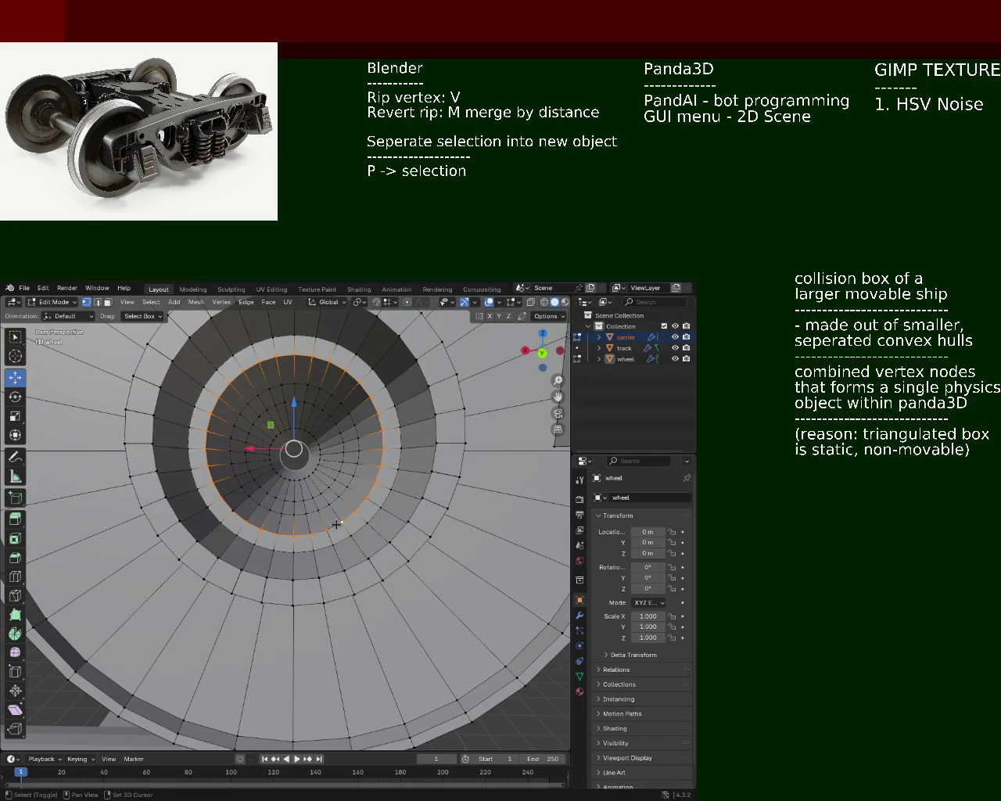
middle_drag(345, 555, 337, 552)
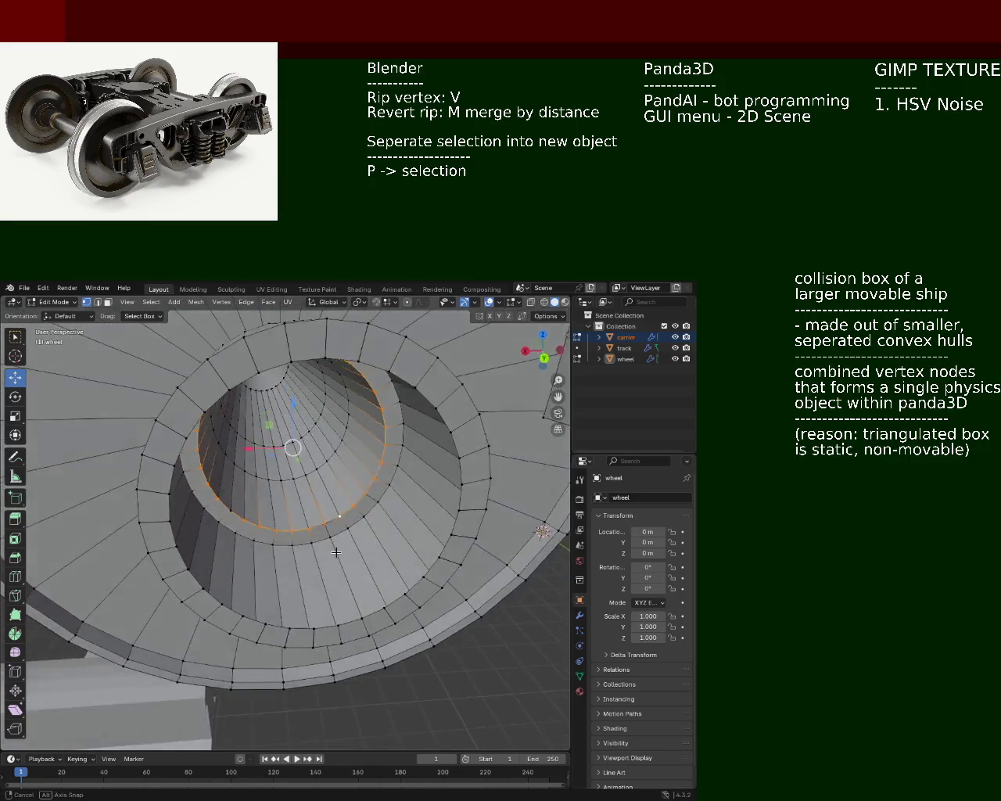
Merge the ring vertices by distance (0 removed), then move a hub-centre vertex along Z
key(m)
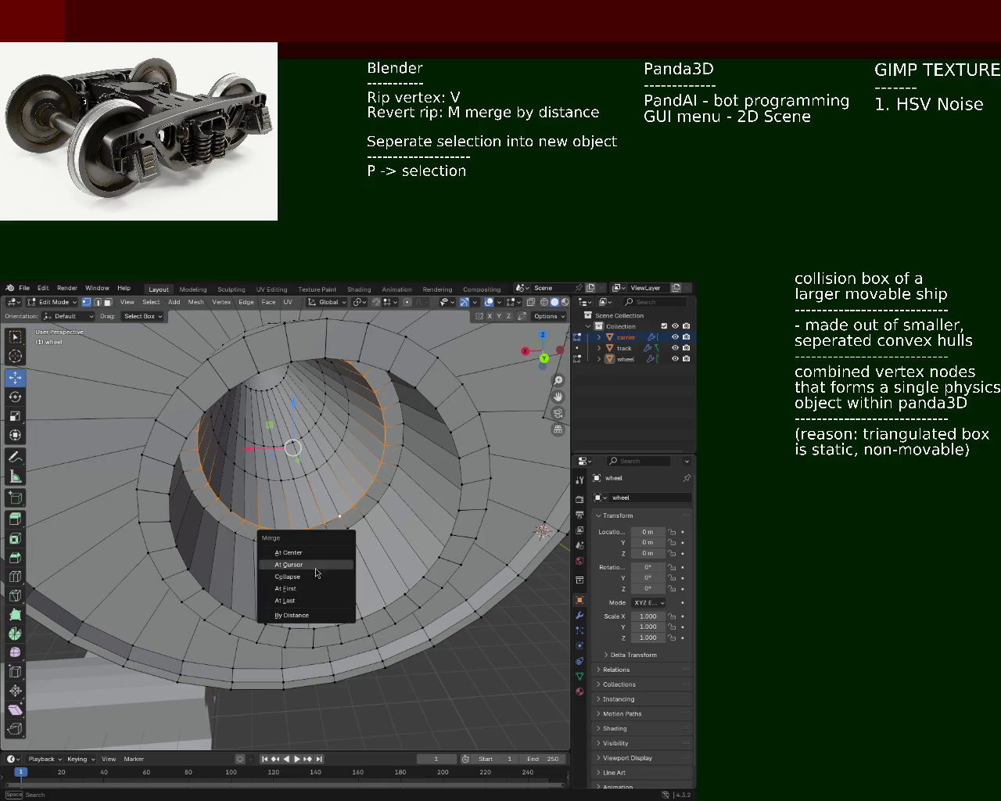
click(293, 615)
click(353, 545)
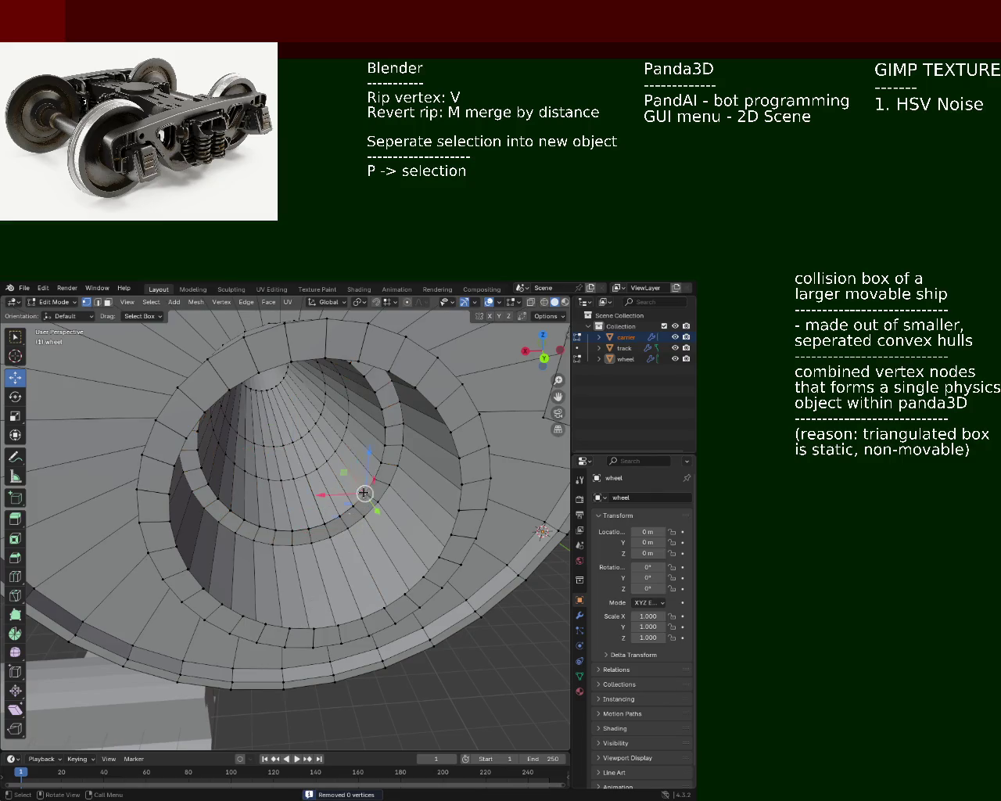
key(g)
key(z)
click(372, 474)
scroll(396, 466, up, 3)
Try a vertical Z move on the selection near the bore, then undo it
mouse_move(397, 466)
middle_down()
mouse_move(314, 518)
mouse_move(318, 485)
middle_up()
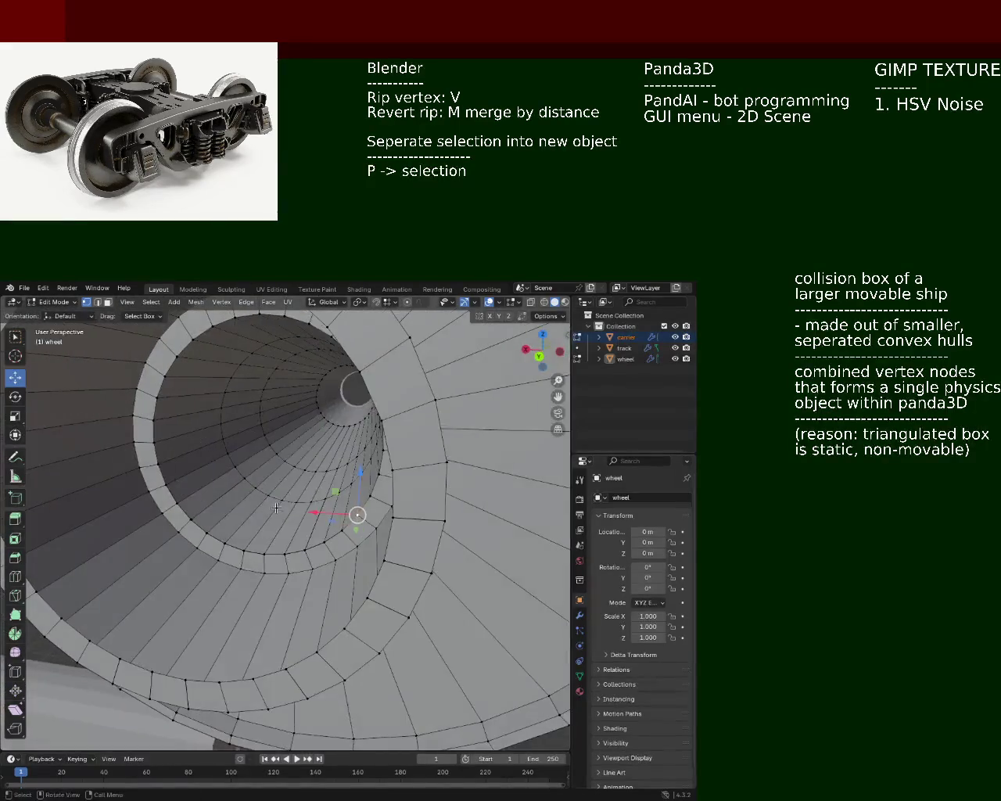
key(g)
key(z)
click(319, 478)
key(ctrl+z)
Select a curved band of eight faces on the inner ring and delete them
click(108, 302)
click(192, 463)
shift+click(200, 477)
shift+click(209, 491)
shift+click(229, 506)
shift+click(244, 514)
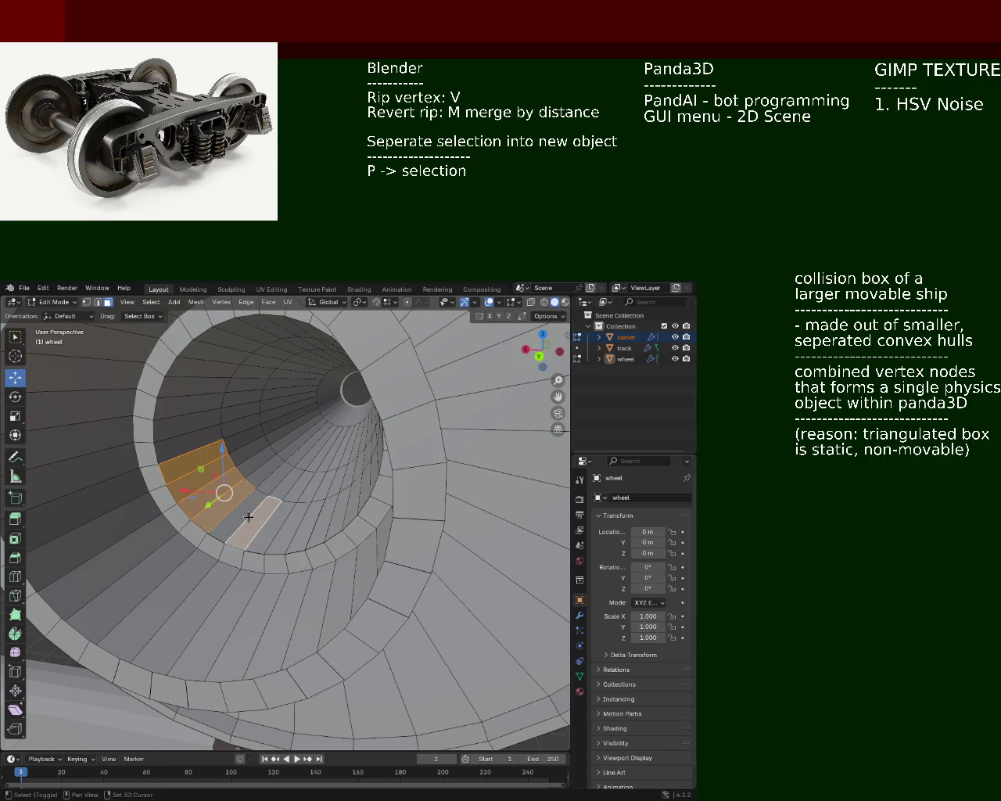
shift+click(258, 522)
shift+click(274, 530)
shift+click(296, 528)
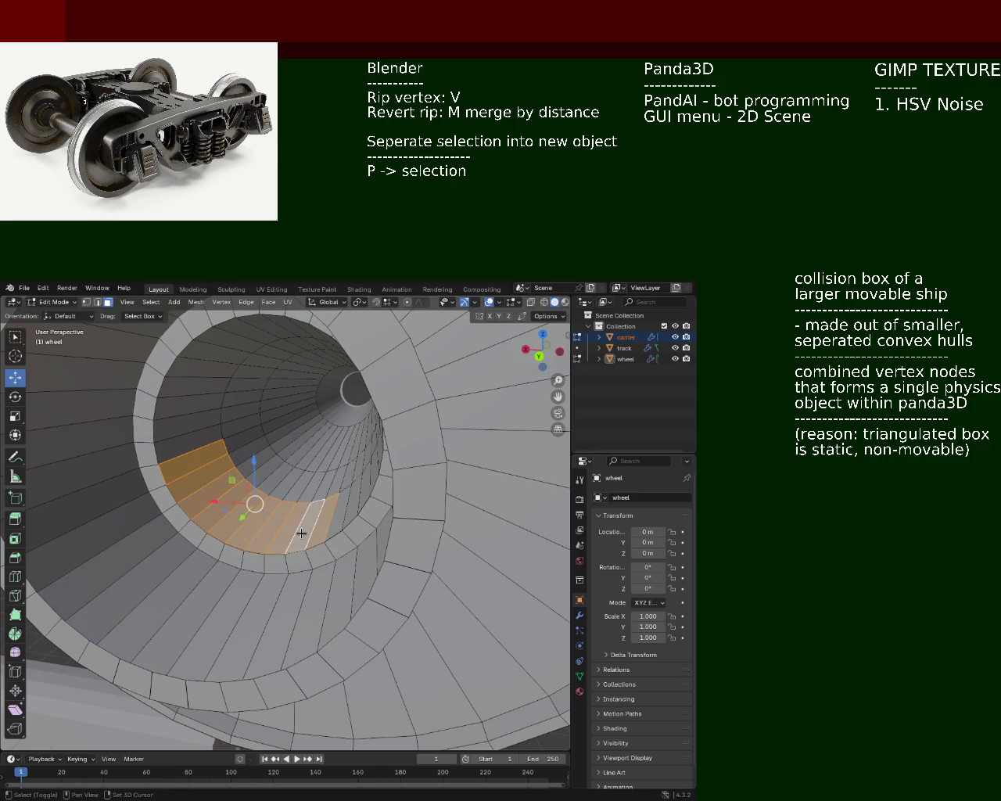
key(x)
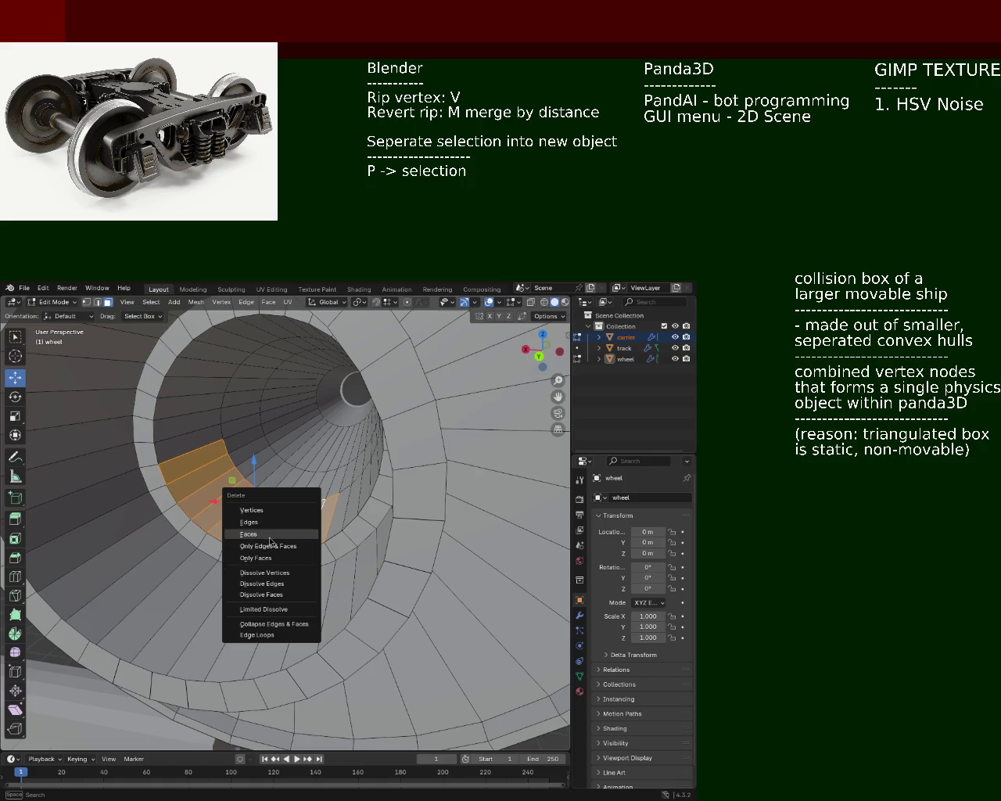
click(270, 540)
Select a vertical strip of five faces running up the bore wall
middle_drag(270, 539, 312, 521)
shift+click(312, 523)
shift+click(321, 481)
shift+click(324, 468)
shift+click(329, 438)
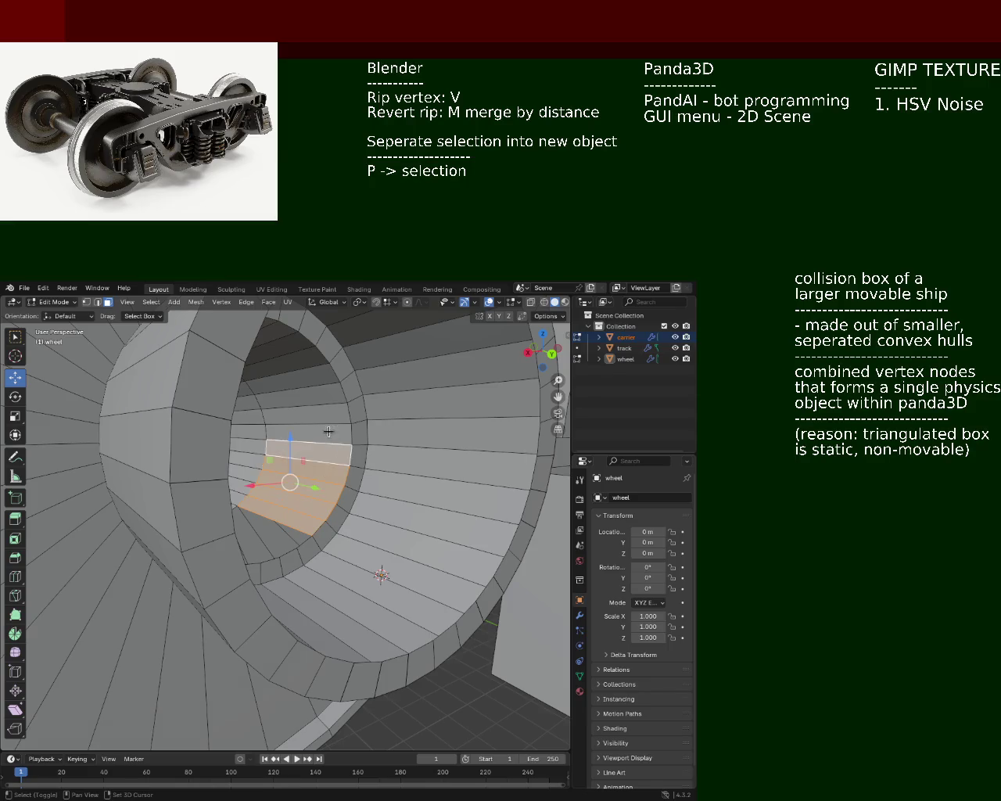
shift+click(326, 402)
middle_drag(321, 392, 297, 385)
Delete the selected bore-wall strip, then delete a leftward run of eight ring faces
key(x)
click(298, 386)
click(294, 398)
shift+click(287, 391)
shift+click(280, 391)
shift+click(264, 390)
shift+click(249, 389)
shift+click(231, 391)
shift+click(215, 395)
shift+click(196, 397)
key(x)
click(190, 401)
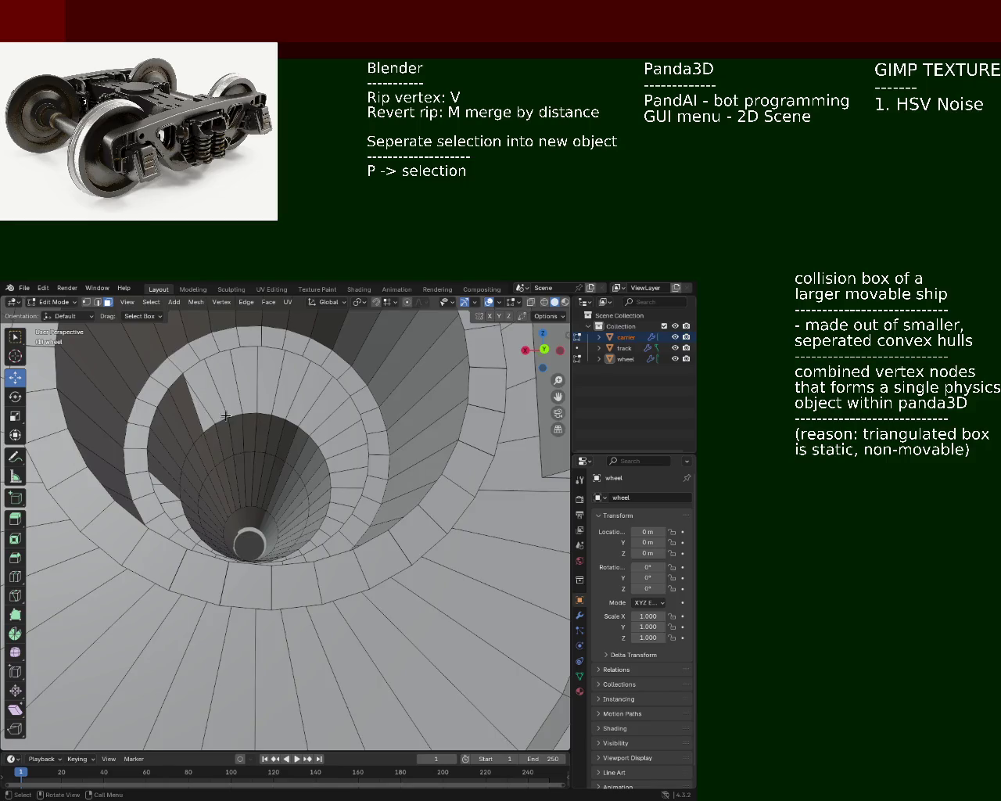
Delete the next four ring faces running downward, leaving a gap in the ring
middle_drag(190, 400, 185, 418)
shift+click(204, 407)
shift+click(197, 427)
shift+click(192, 443)
shift+click(185, 472)
key(x)
click(185, 474)
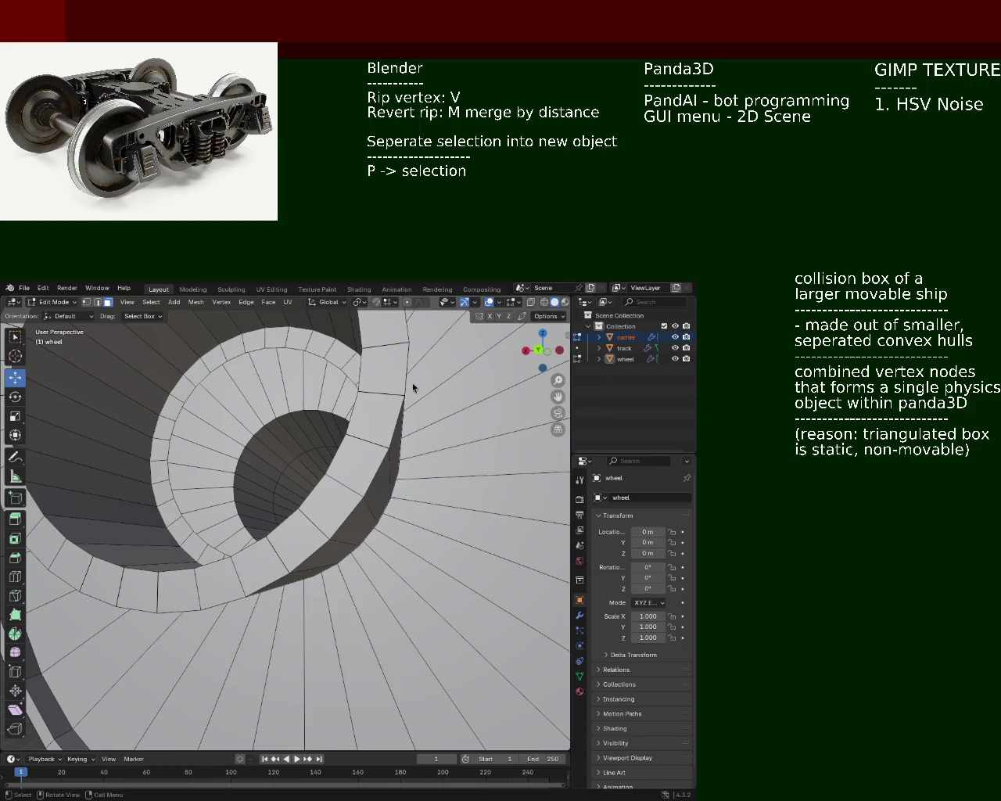
mouse_move(339, 476)
middle_down()
mouse_move(303, 446)
mouse_move(236, 471)
middle_up()
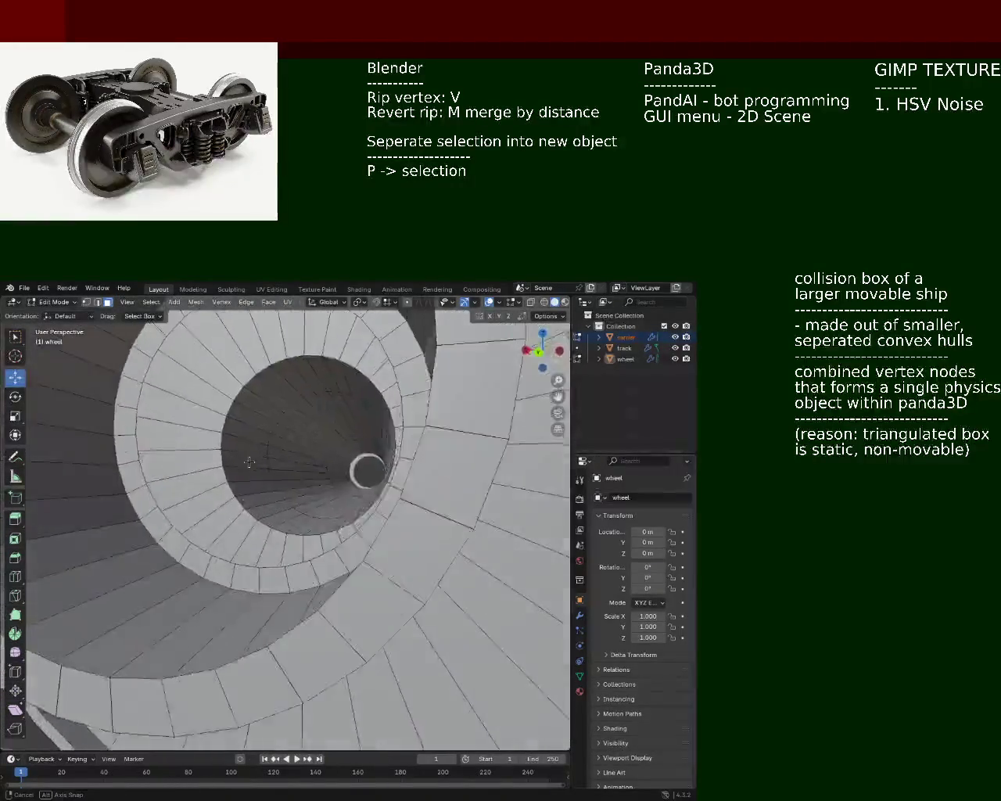
In vertex select mode, try picking corner vertices of a web-ring quad beside the bore
mouse_move(237, 471)
middle_down()
mouse_move(179, 421)
mouse_move(134, 432)
mouse_move(143, 474)
mouse_move(268, 480)
mouse_move(282, 478)
mouse_move(279, 469)
middle_up()
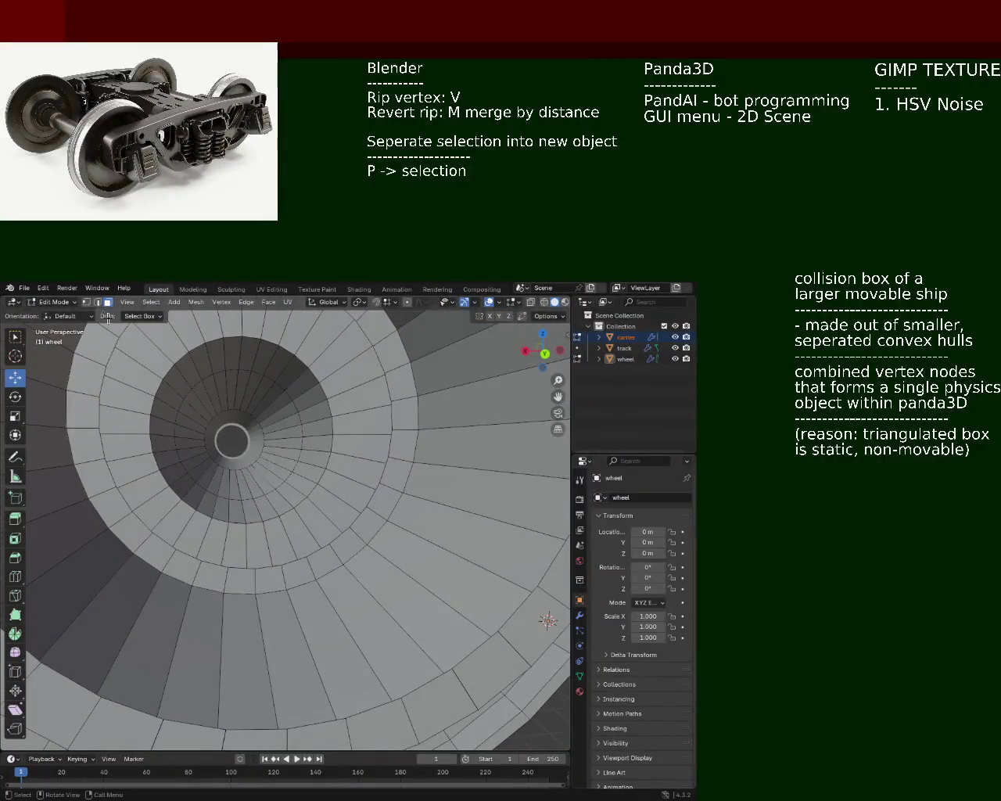
key(1)
middle_drag(195, 444, 271, 494)
click(229, 506)
shift+click(255, 507)
shift+click(255, 565)
shift+click(270, 503)
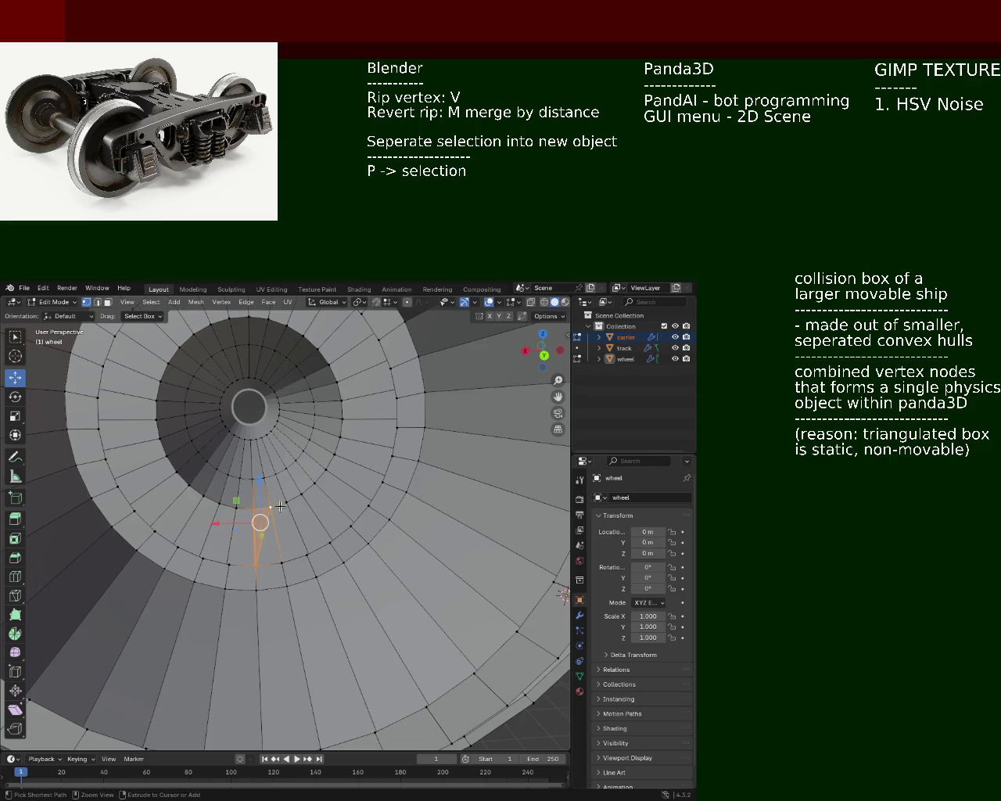
click(268, 564)
shift+click(255, 564)
shift+click(255, 508)
shift+click(272, 506)
shift+click(243, 508)
shift+click(240, 540)
Select all four corner vertices of one ring quad so the face is selected
shift+click(255, 565)
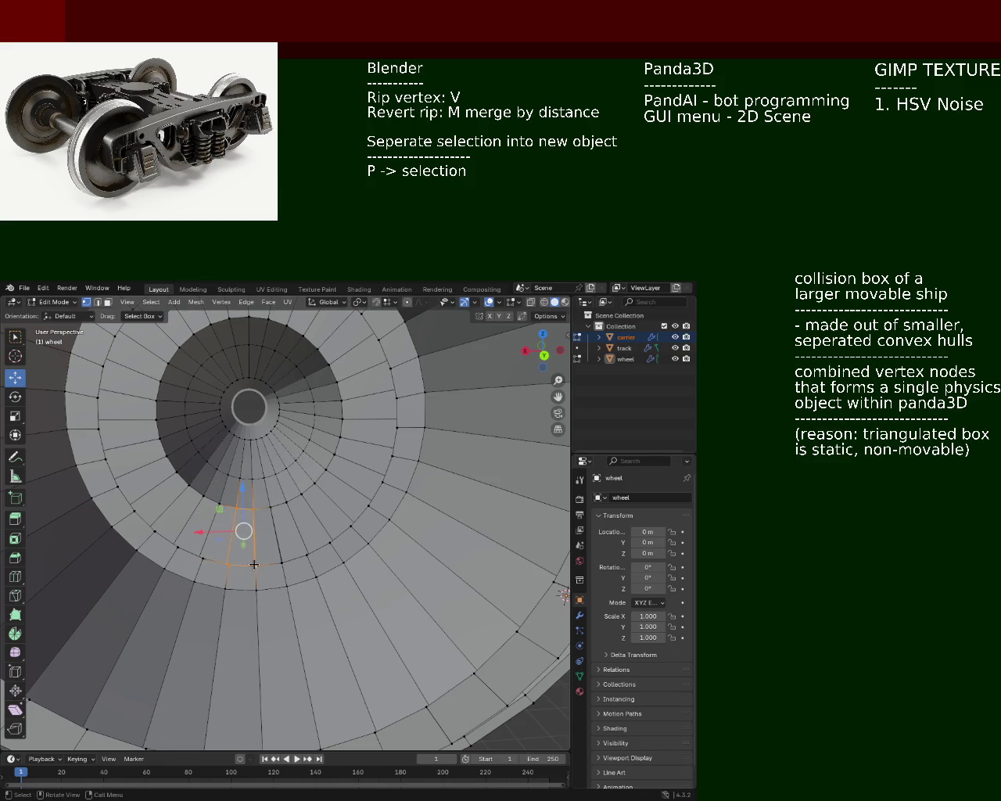
click(225, 565)
shift+click(179, 547)
shift+click(219, 494)
shift+click(237, 508)
shift+click(233, 558)
middle_drag(233, 558, 286, 552)
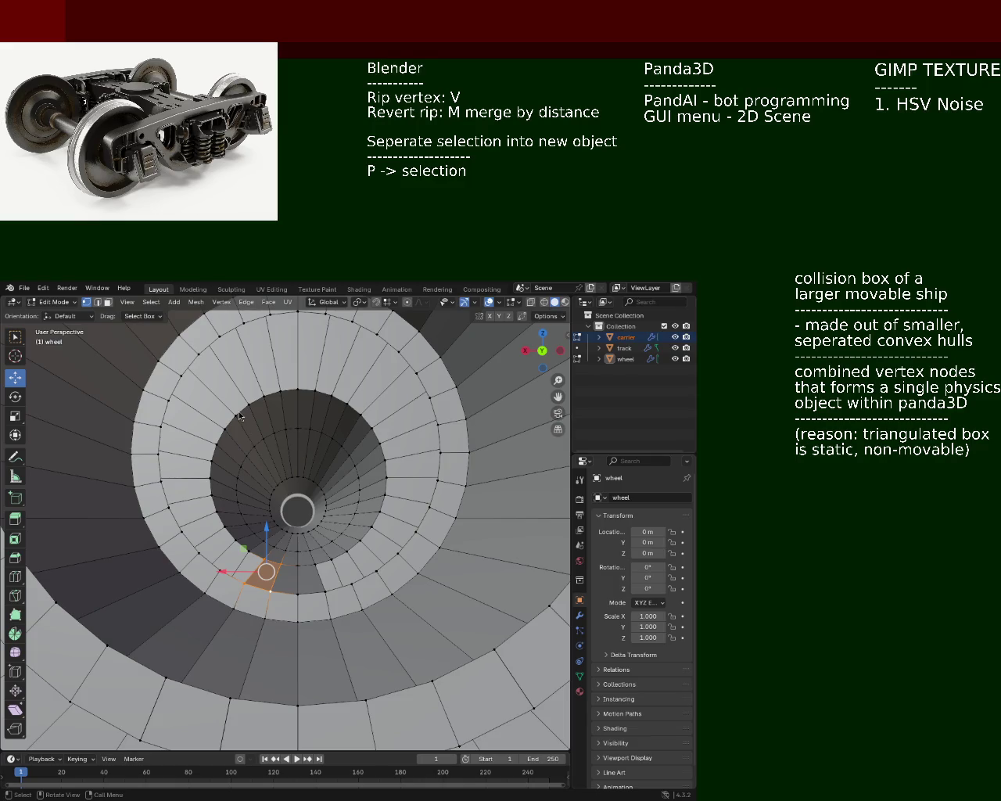
Rip two neighbouring ring quads and place them up-left
middle_drag(309, 479, 256, 517)
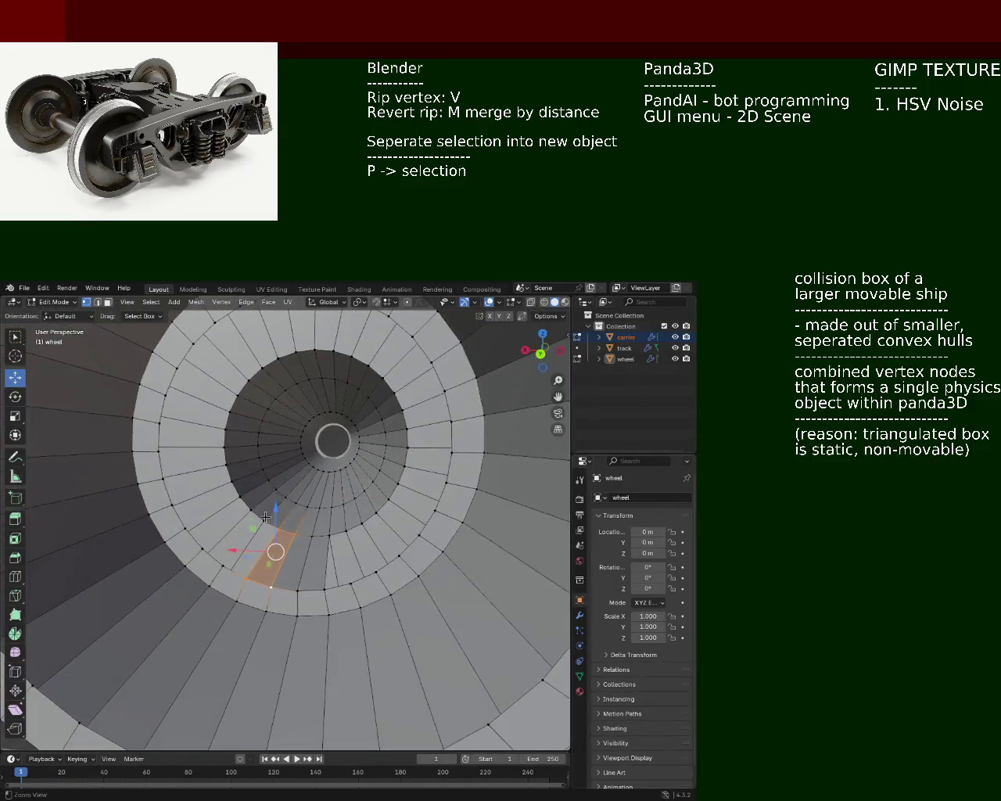
click(258, 541)
shift+click(218, 563)
key(v)
click(207, 547)
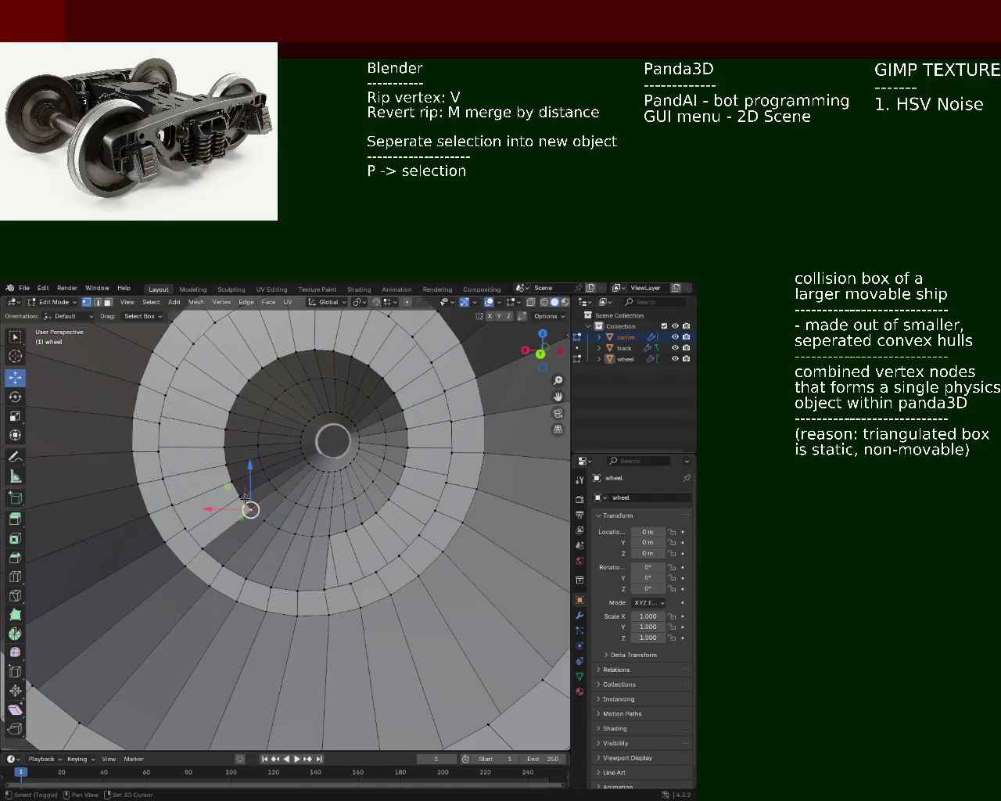
key(g)
click(179, 508)
Reposition the ripped face upward through several successive grab moves
key(g)
click(188, 489)
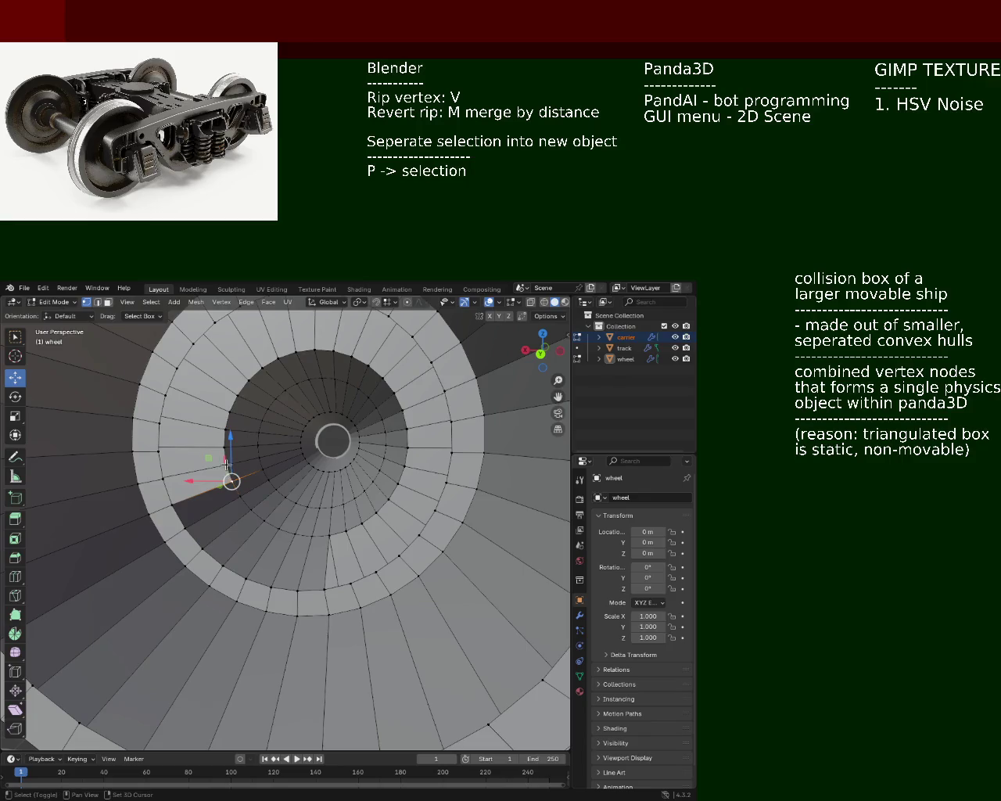
key(g)
click(161, 450)
key(g)
click(225, 429)
key(g)
click(200, 420)
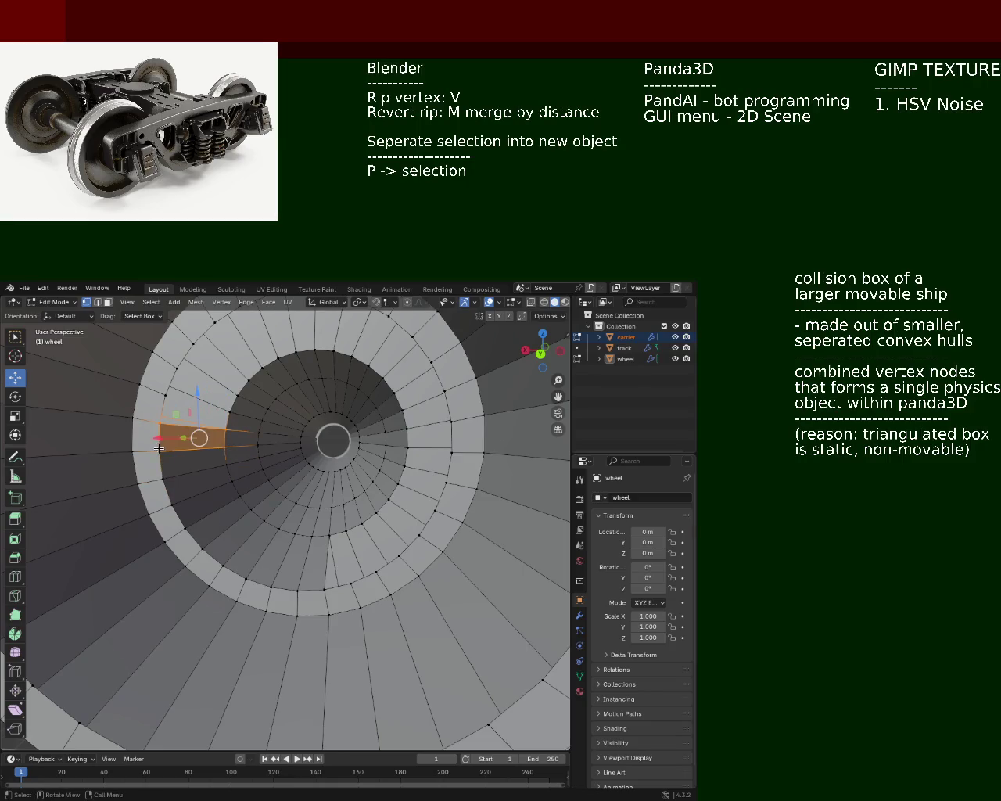
middle_drag(294, 444, 348, 550)
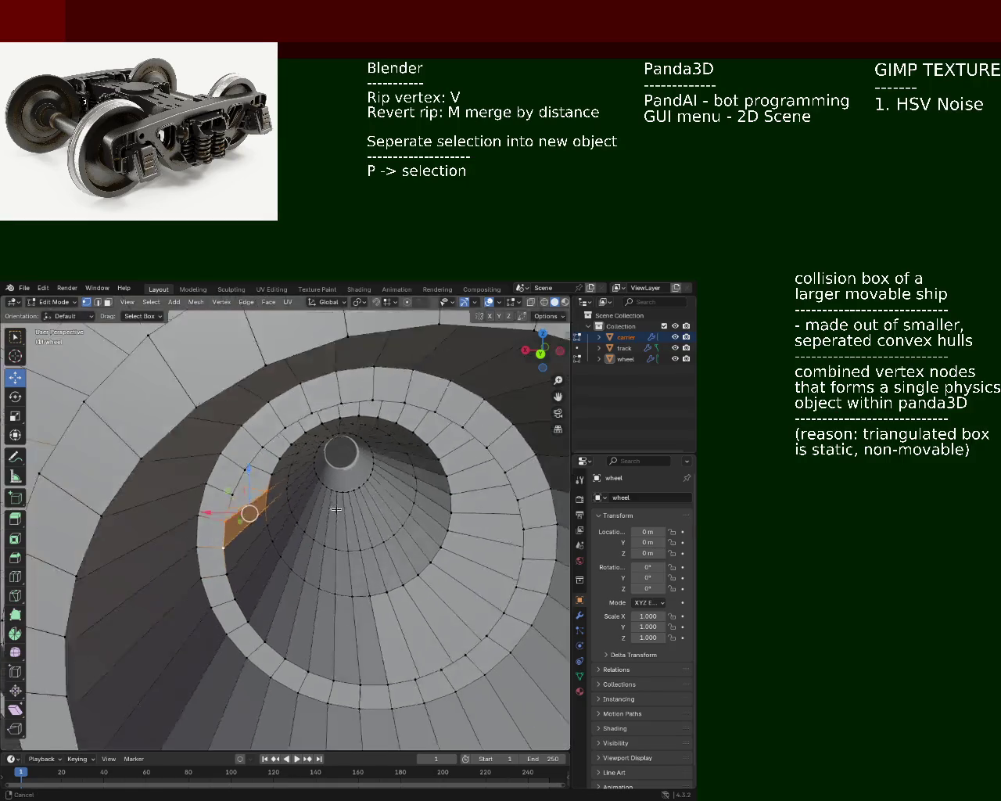
key(g)
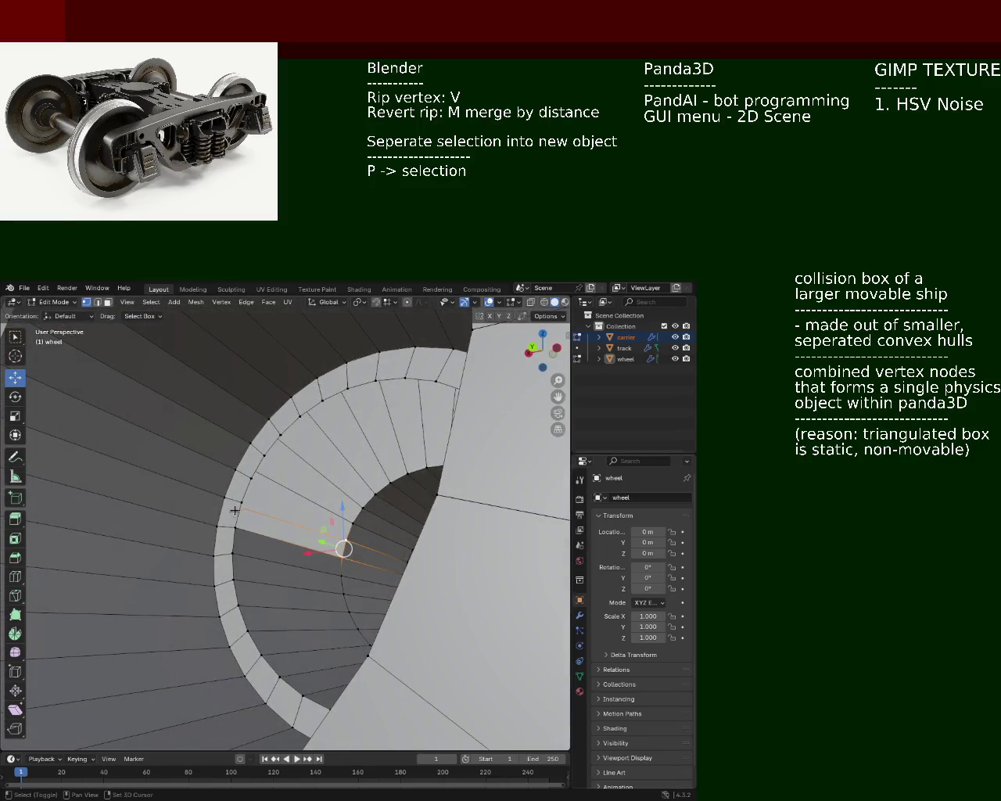
click(240, 502)
Select the four corner vertices of a ring quad reaching toward the bore
shift+click(240, 503)
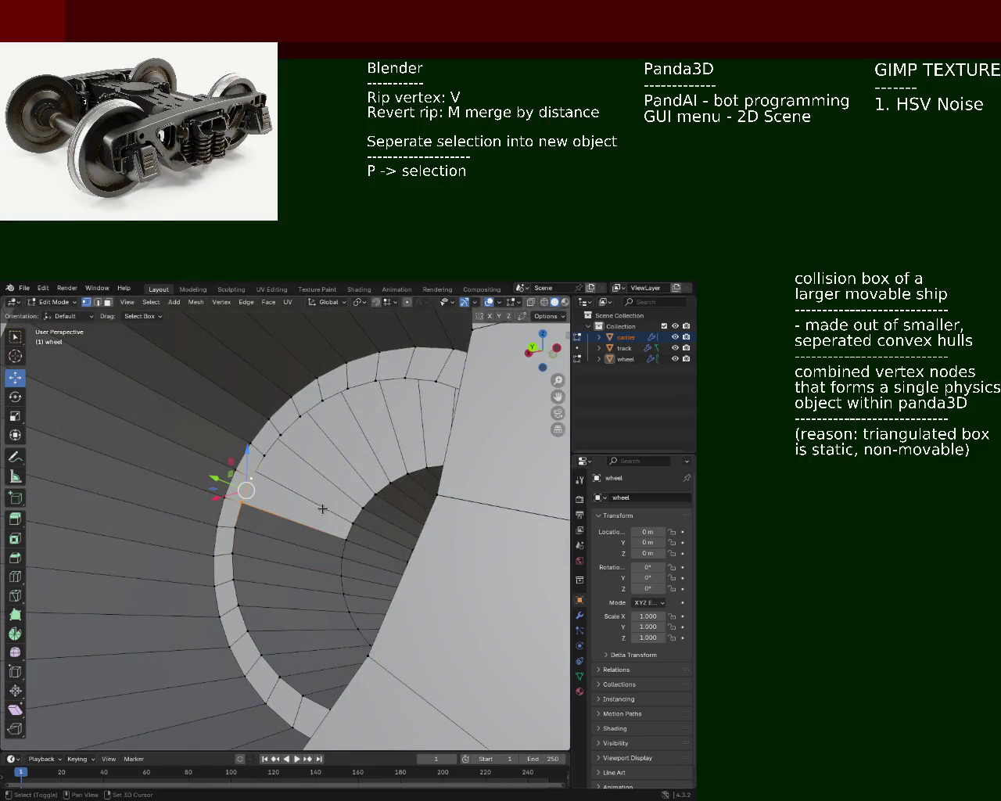
shift+click(350, 538)
shift+click(350, 537)
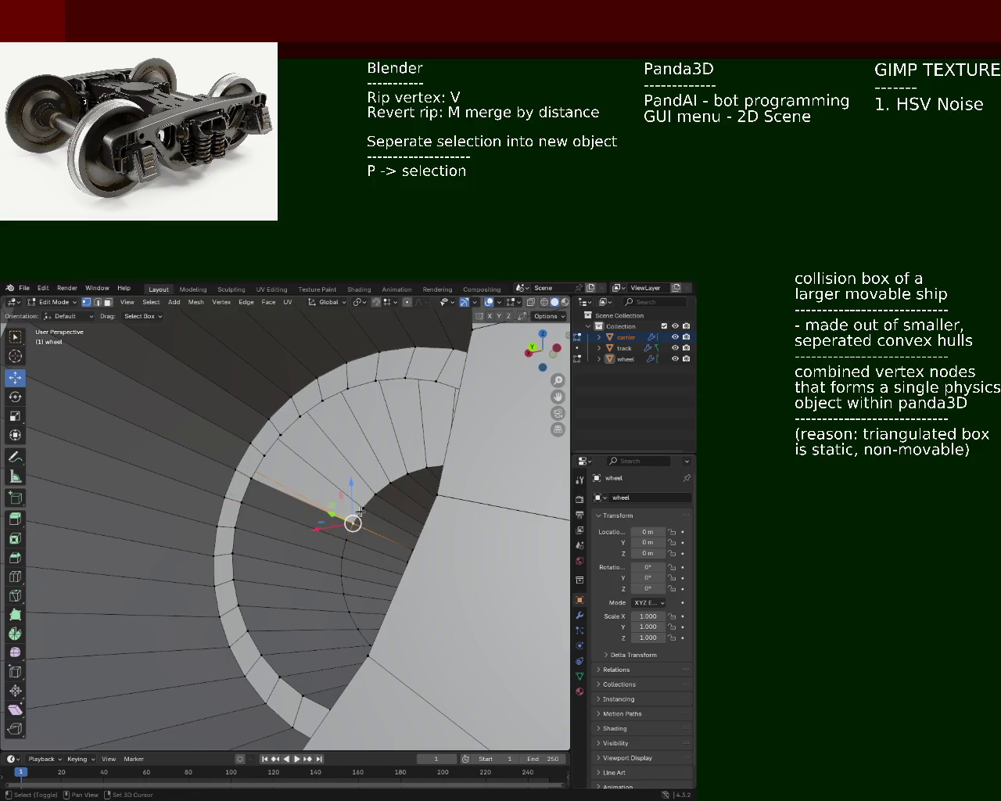
shift+click(259, 468)
shift+click(259, 468)
shift+click(280, 434)
shift+click(374, 494)
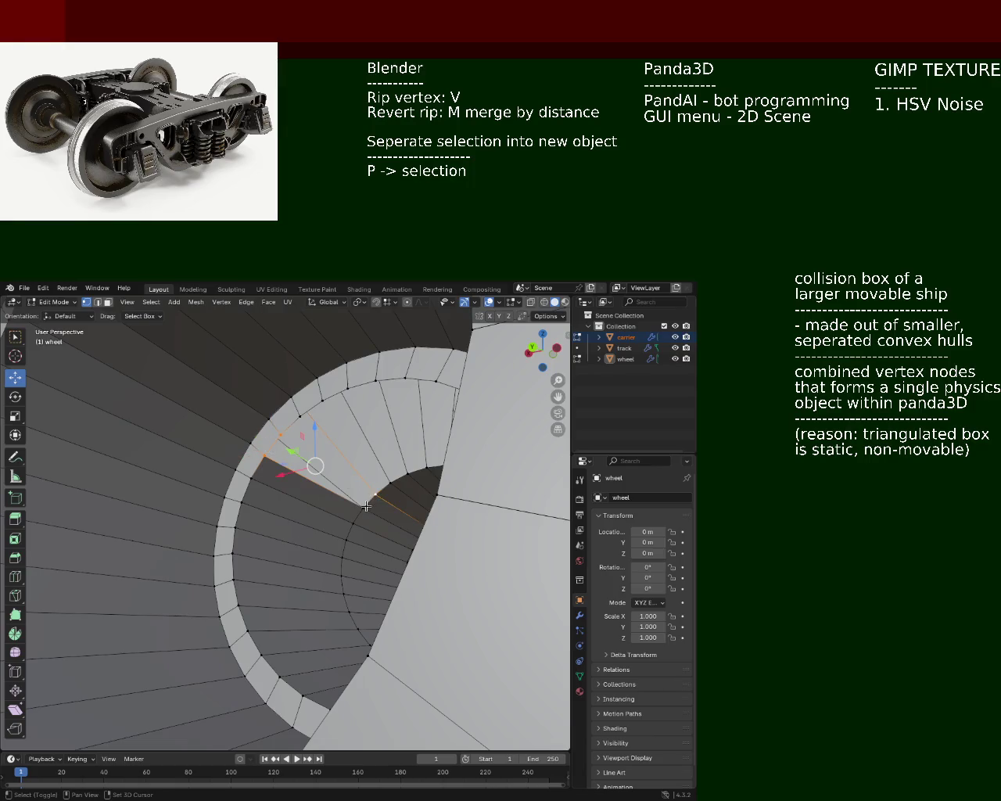
shift+click(388, 483)
Rip that quad and slide the ripped edge slightly to the right
middle_drag(389, 483, 205, 523)
key(v)
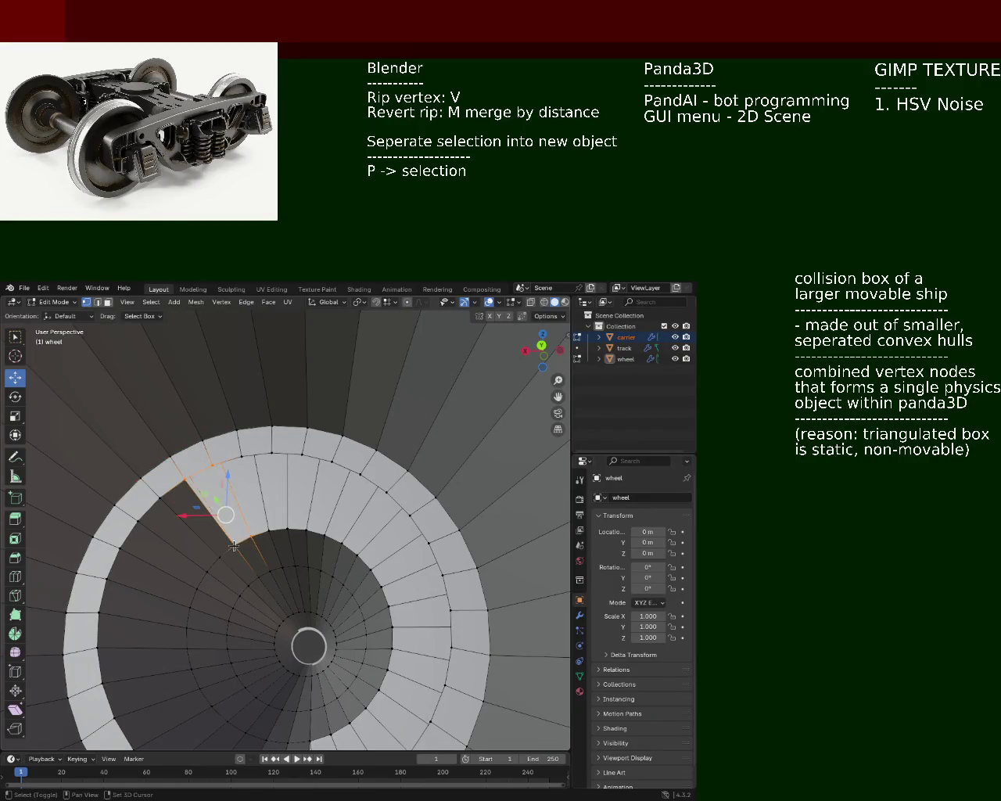
drag(226, 514, 256, 515)
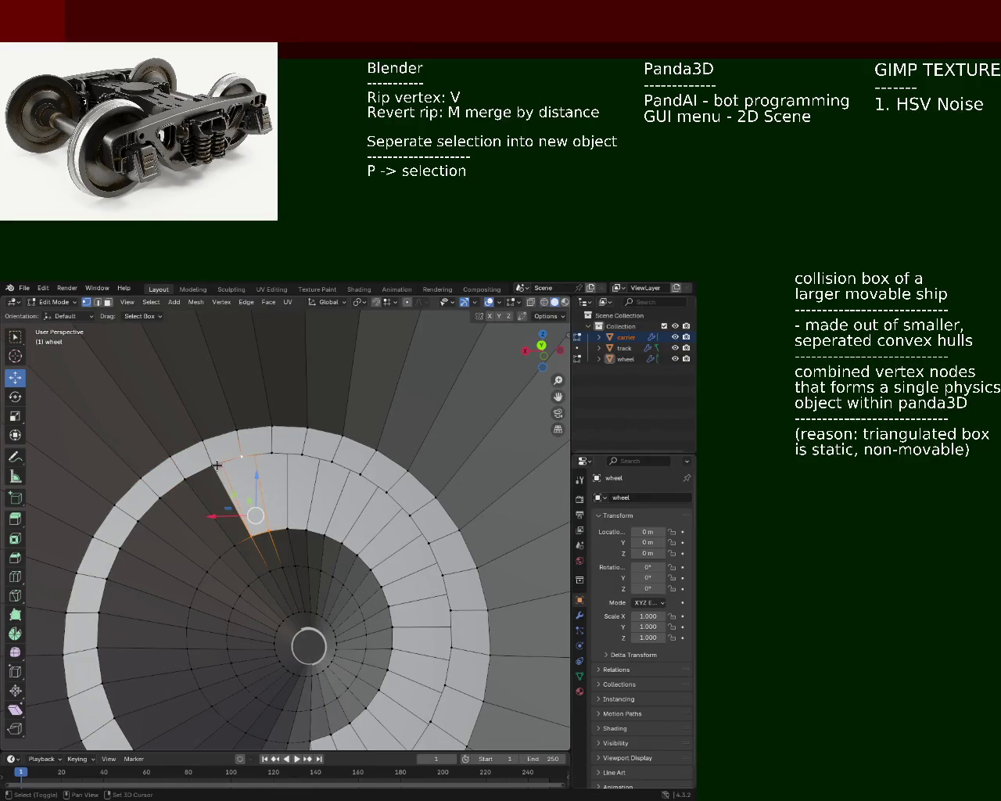
mouse_move(217, 465)
mouse_down()
mouse_move(230, 463)
mouse_move(305, 530)
mouse_up()
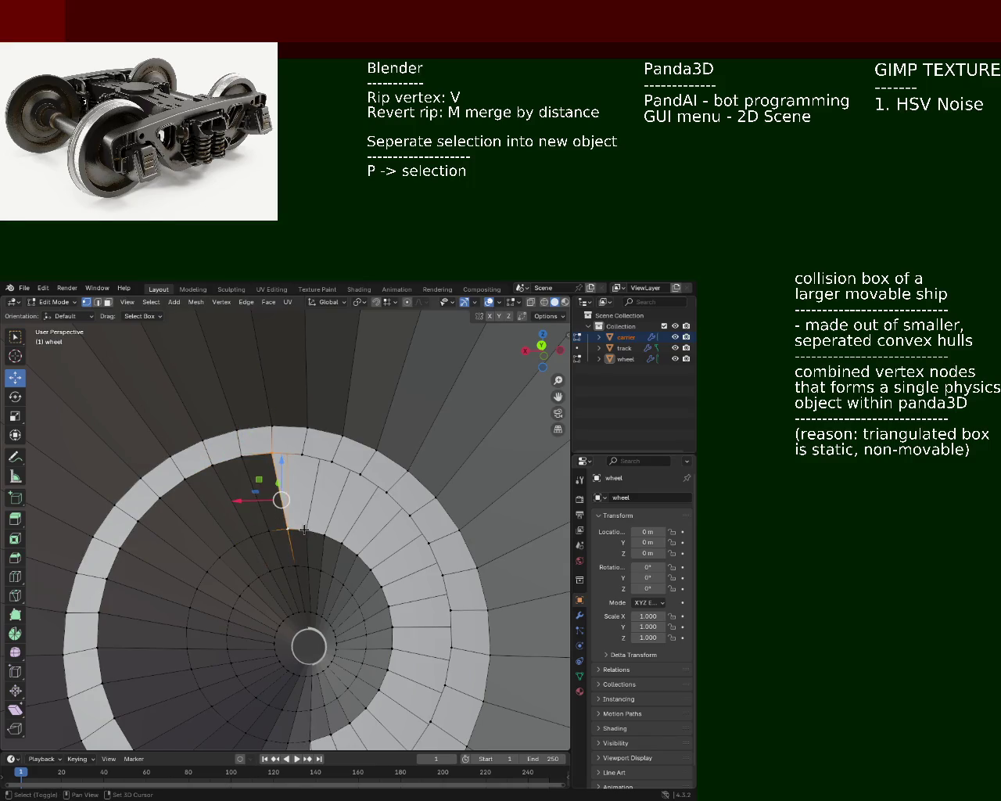
drag(304, 530, 322, 534)
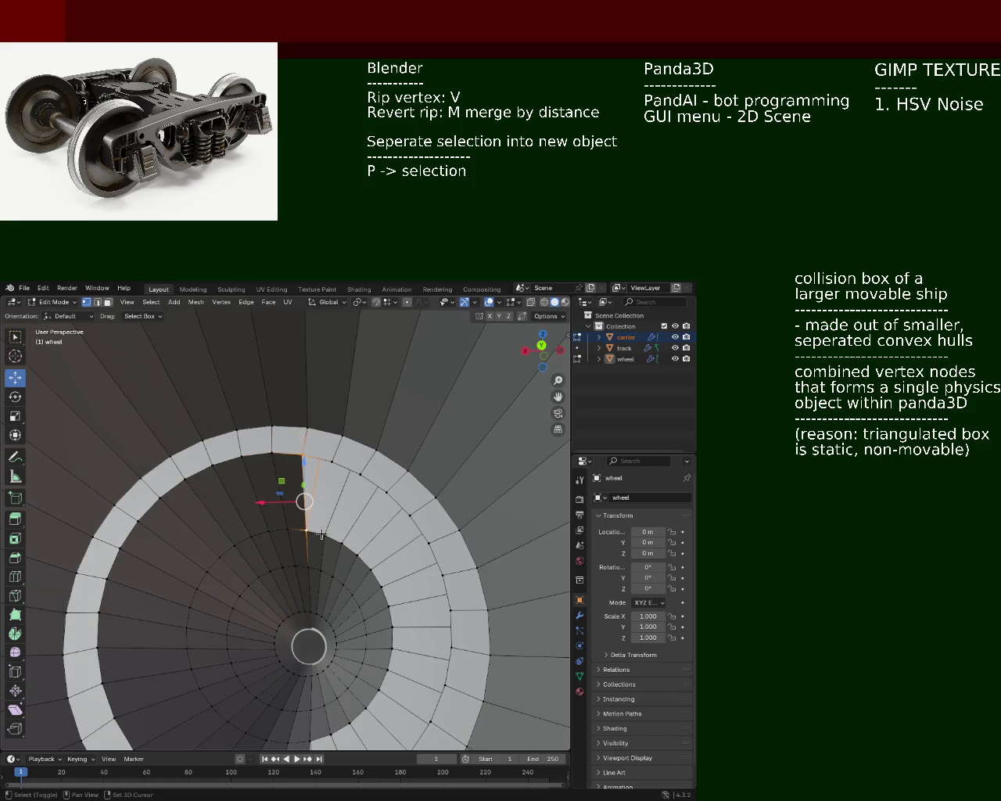
shift+click(332, 461)
Reselect the corner vertices of the ripped quad on the wheel web
middle_drag(332, 462, 224, 544)
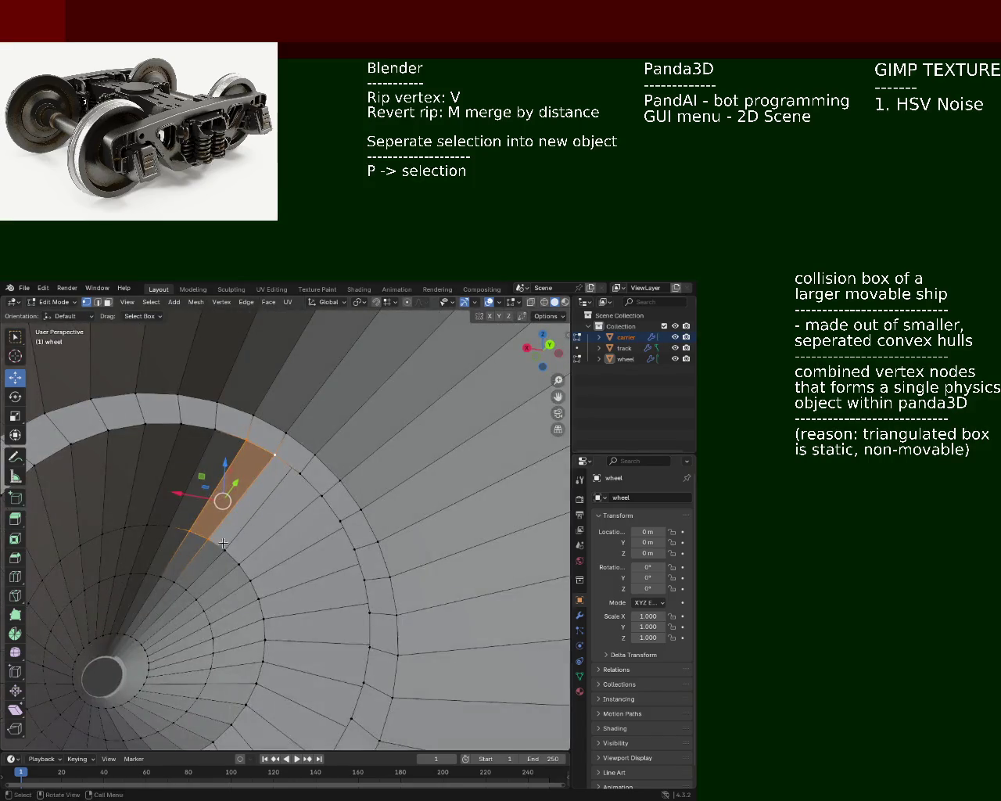
drag(223, 544, 272, 456)
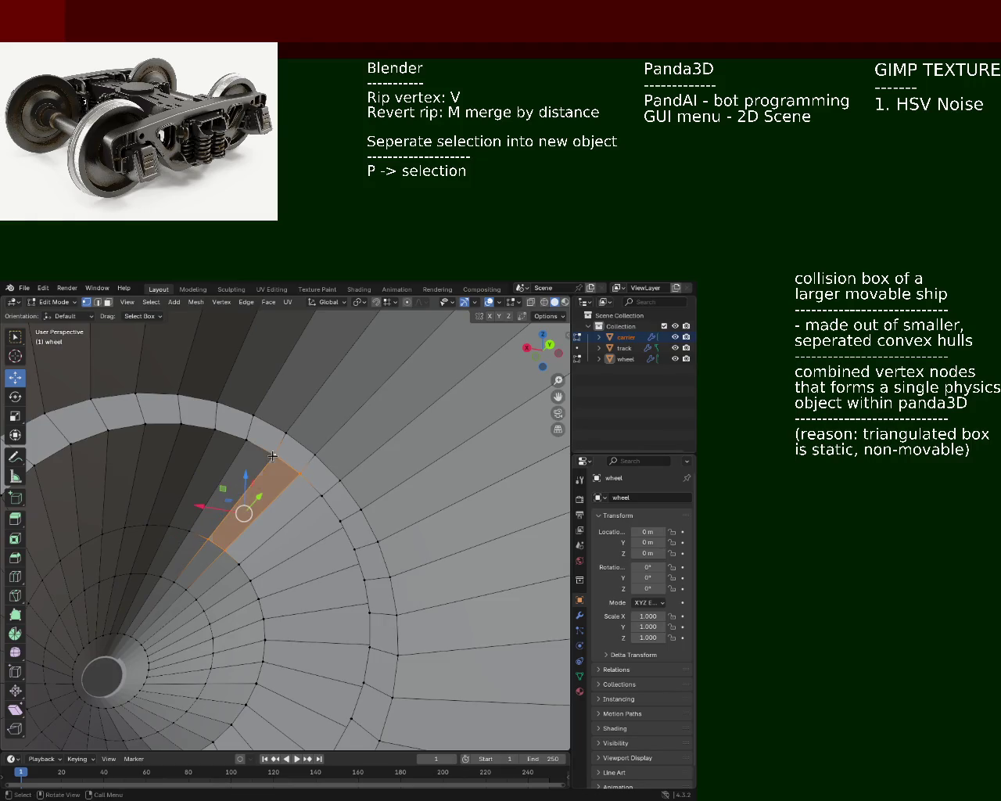
click(241, 543)
shift+click(319, 495)
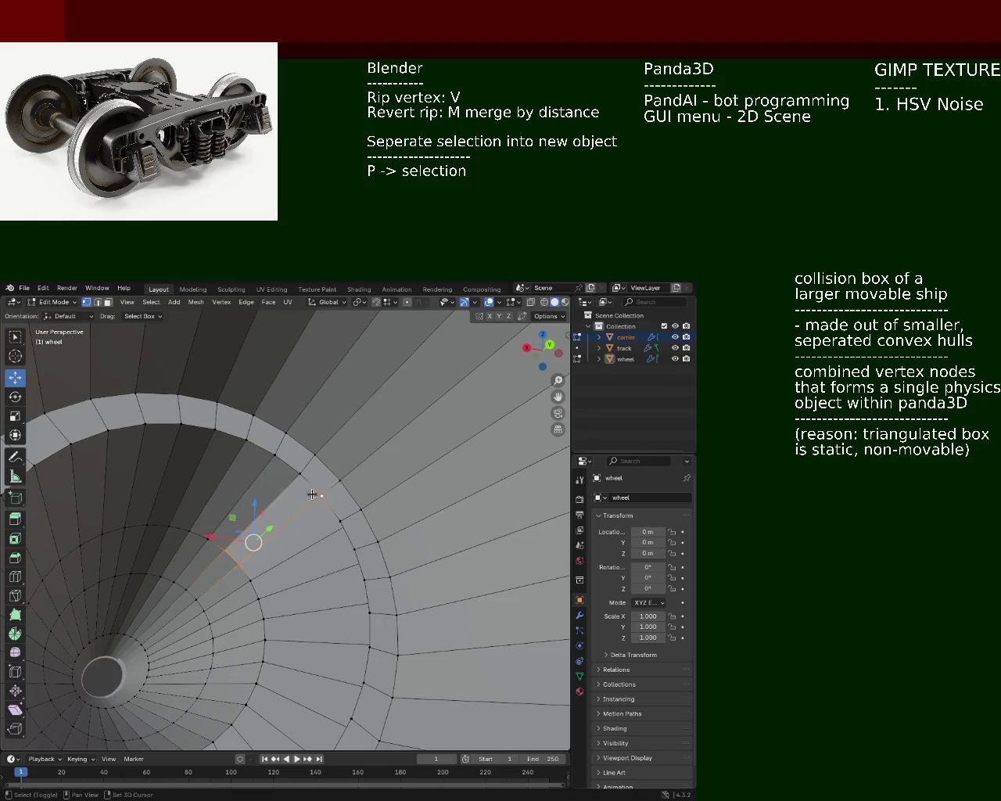
shift+click(294, 473)
middle_drag(294, 473, 306, 456)
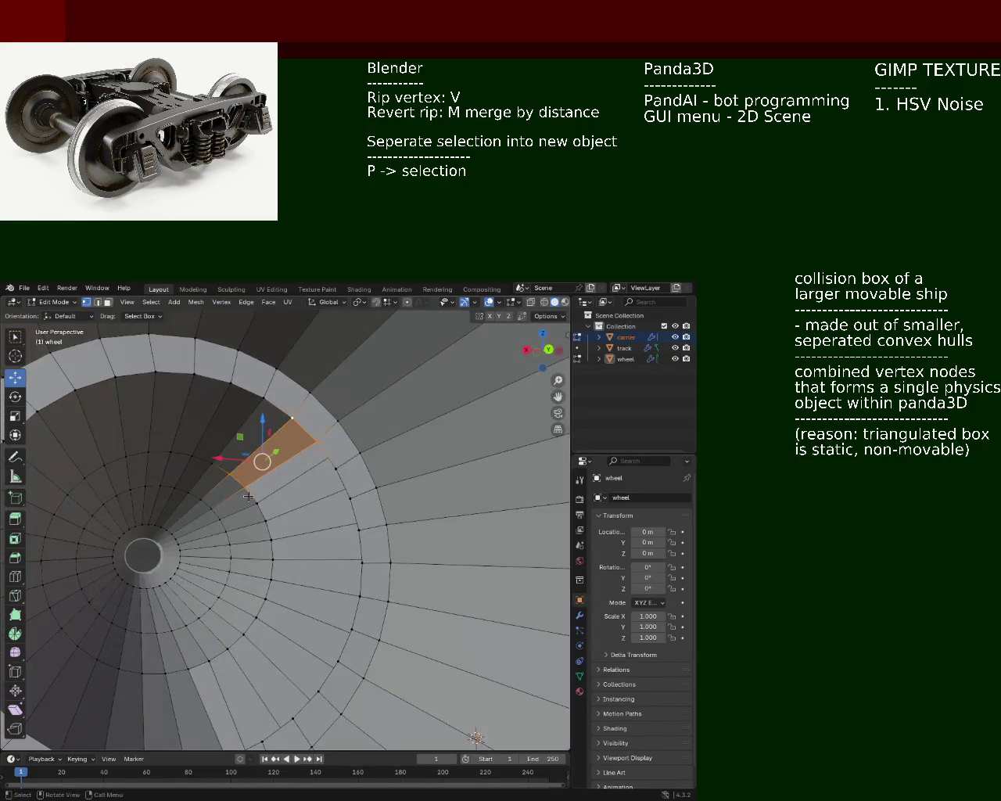
click(253, 498)
shift+click(335, 469)
shift+click(317, 442)
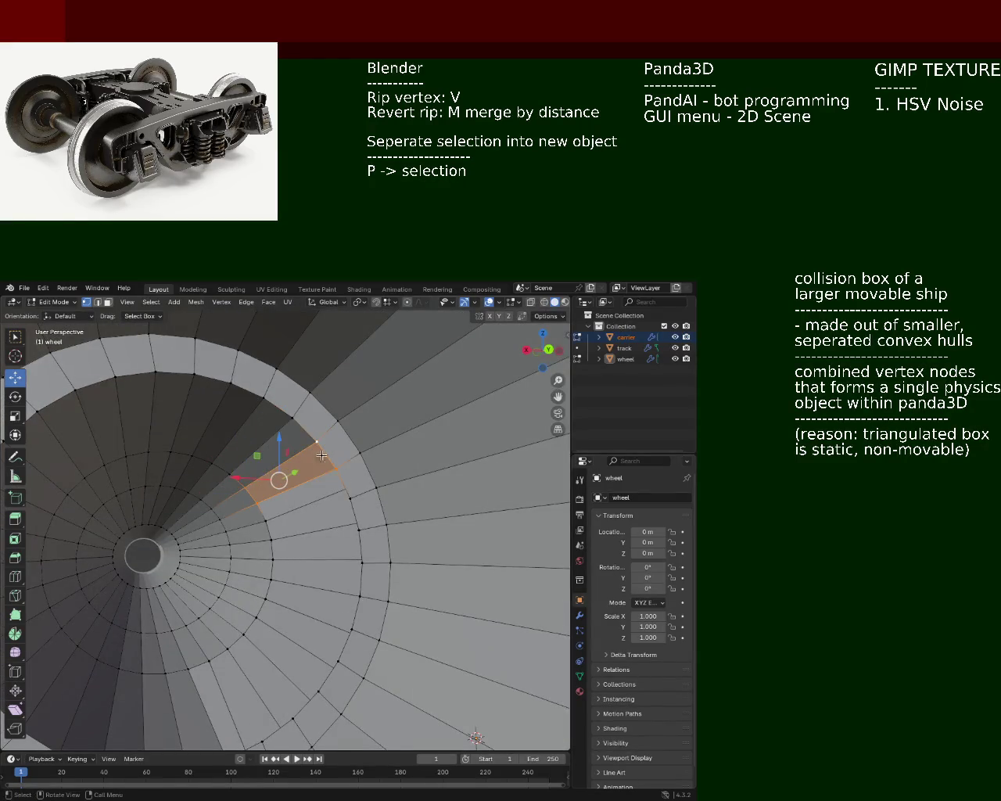
Move the ripped face outward, then down and right, over four grab moves
key(g)
click(332, 512)
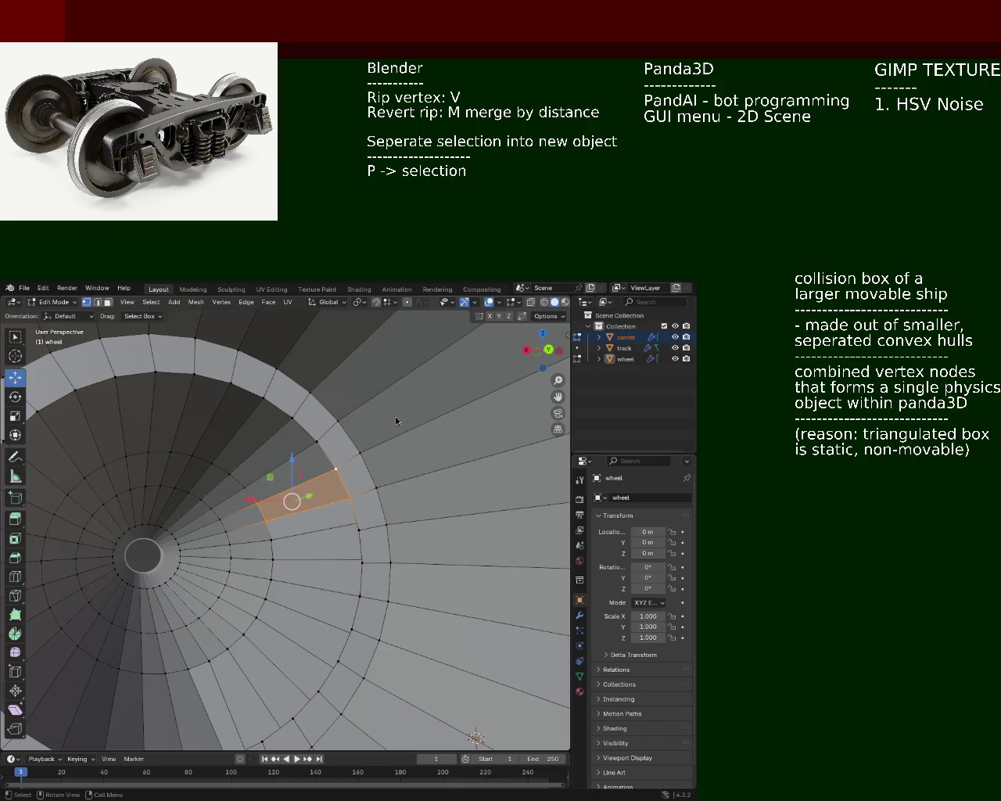
middle_drag(301, 503, 253, 421)
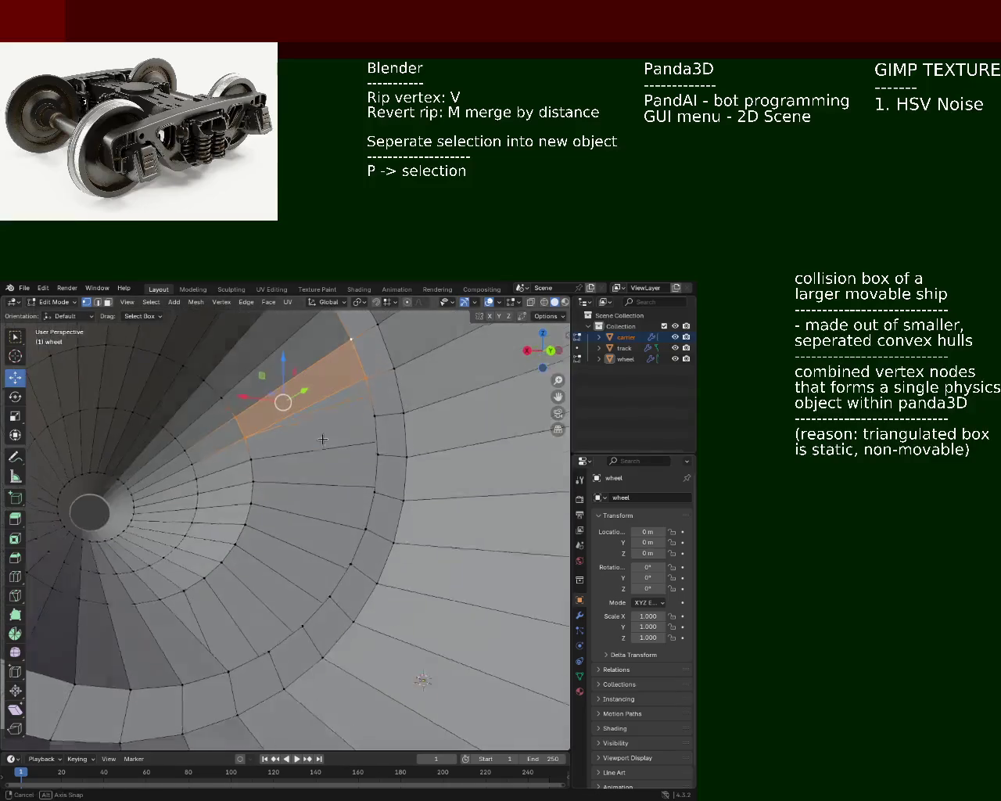
key(g)
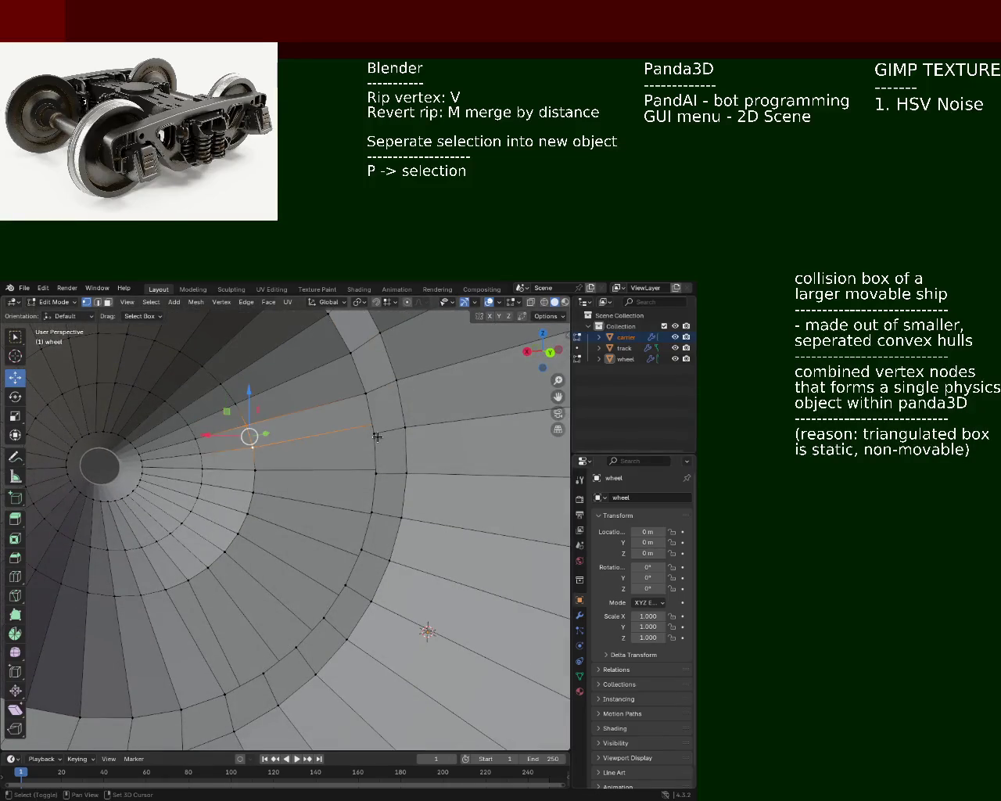
click(234, 452)
key(g)
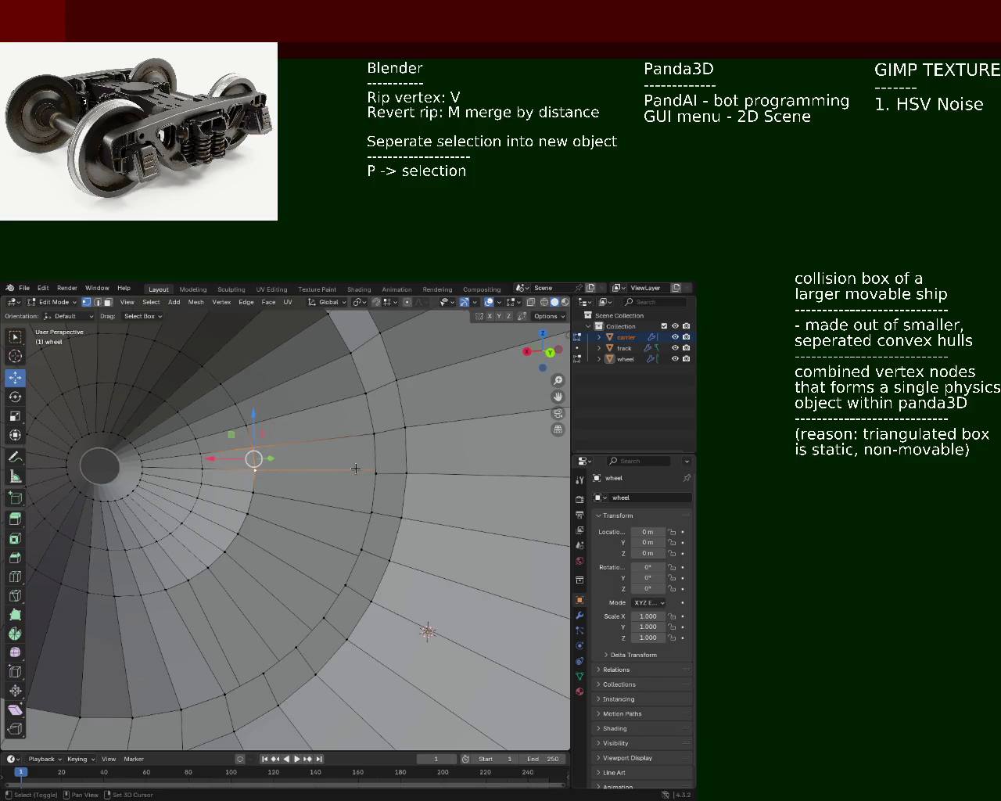
click(302, 480)
key(g)
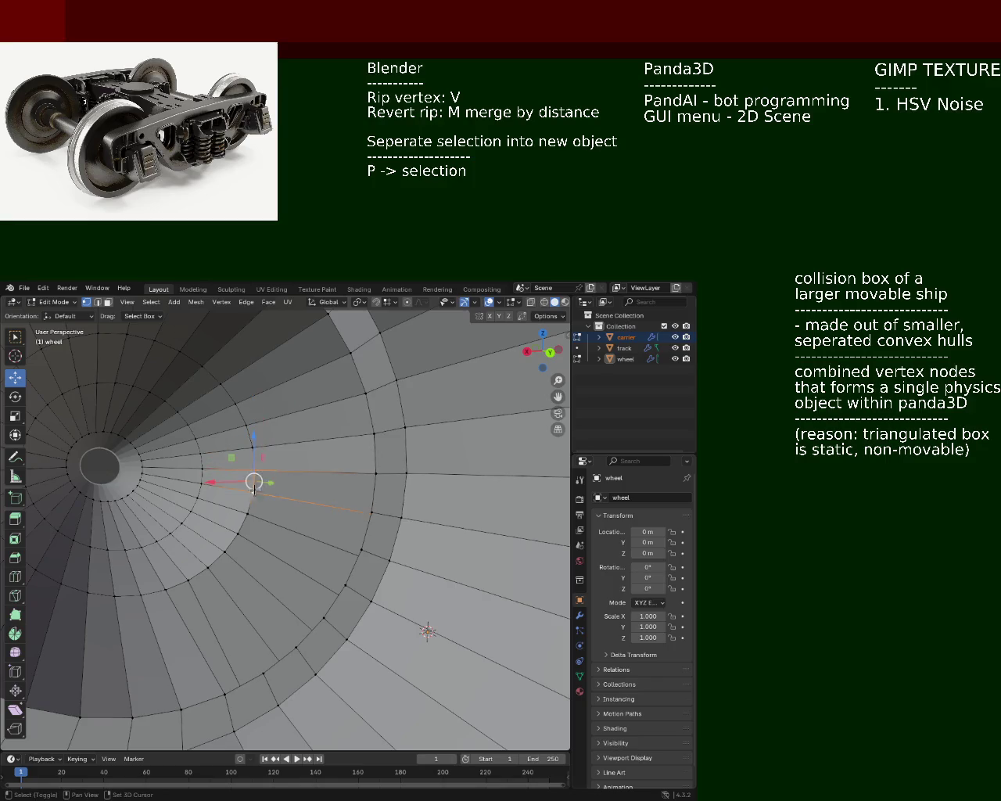
click(369, 473)
mouse_move(257, 500)
middle_down()
mouse_move(258, 523)
mouse_move(257, 500)
middle_up()
key(g)
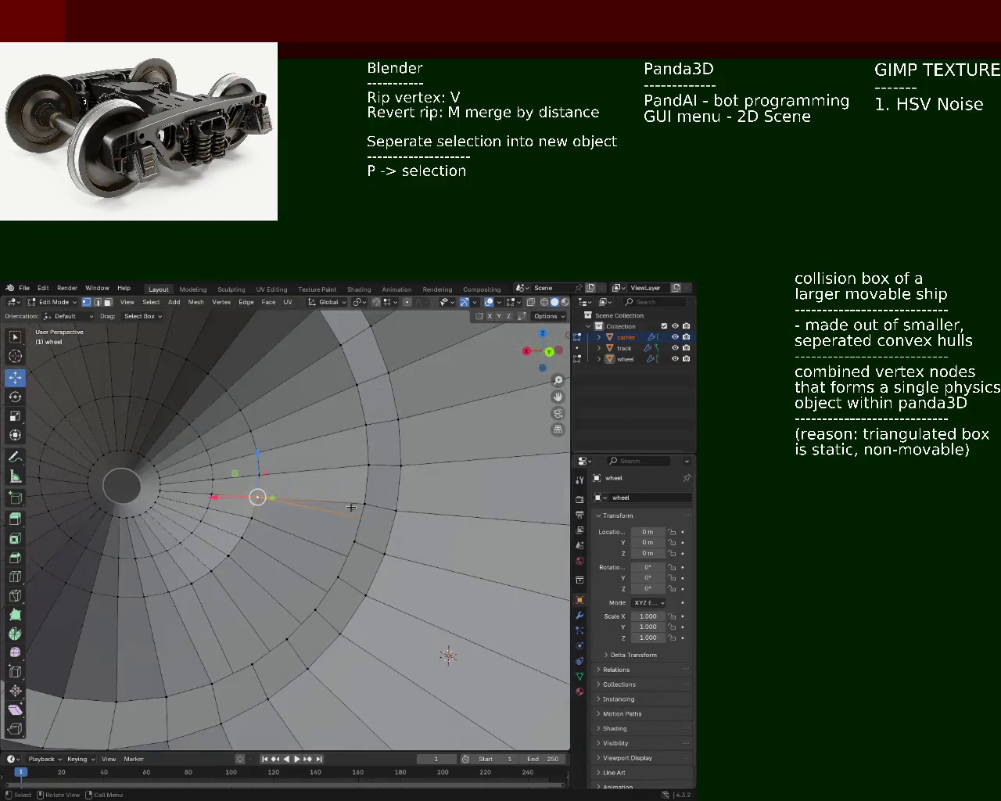
key(z)
key(Escape)
click(257, 496)
shift+click(252, 517)
shift+click(242, 537)
shift+click(257, 496)
shift+click(354, 541)
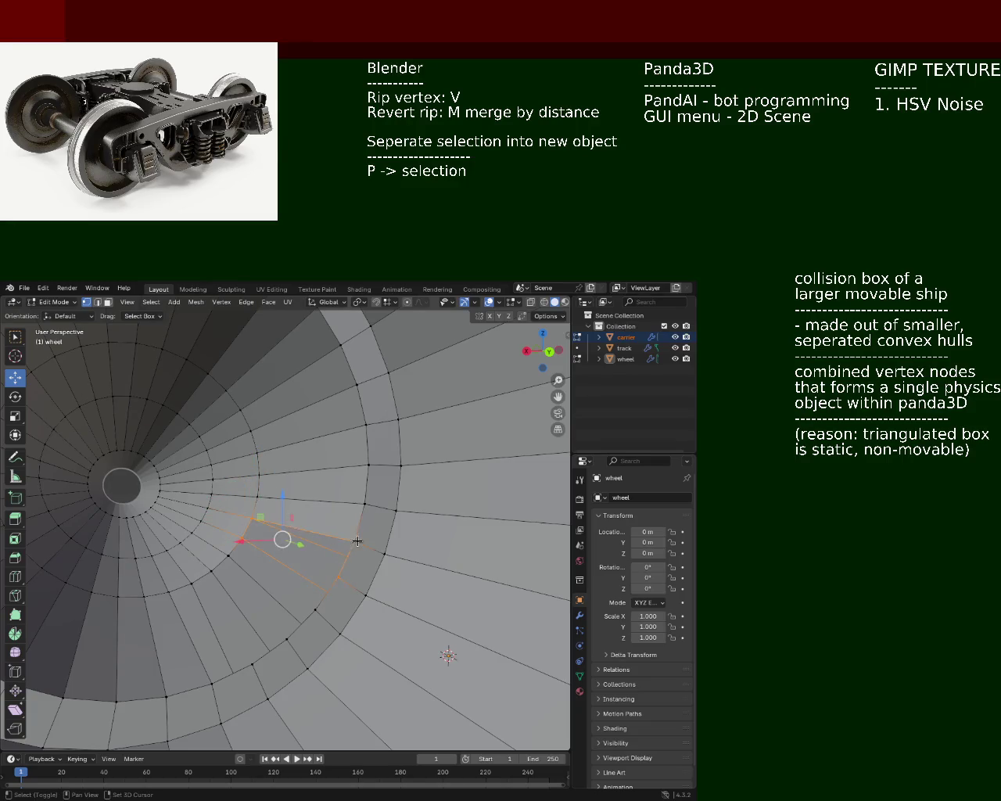
shift+click(337, 577)
click(239, 539)
shift+click(228, 558)
shift+click(316, 609)
shift+click(337, 577)
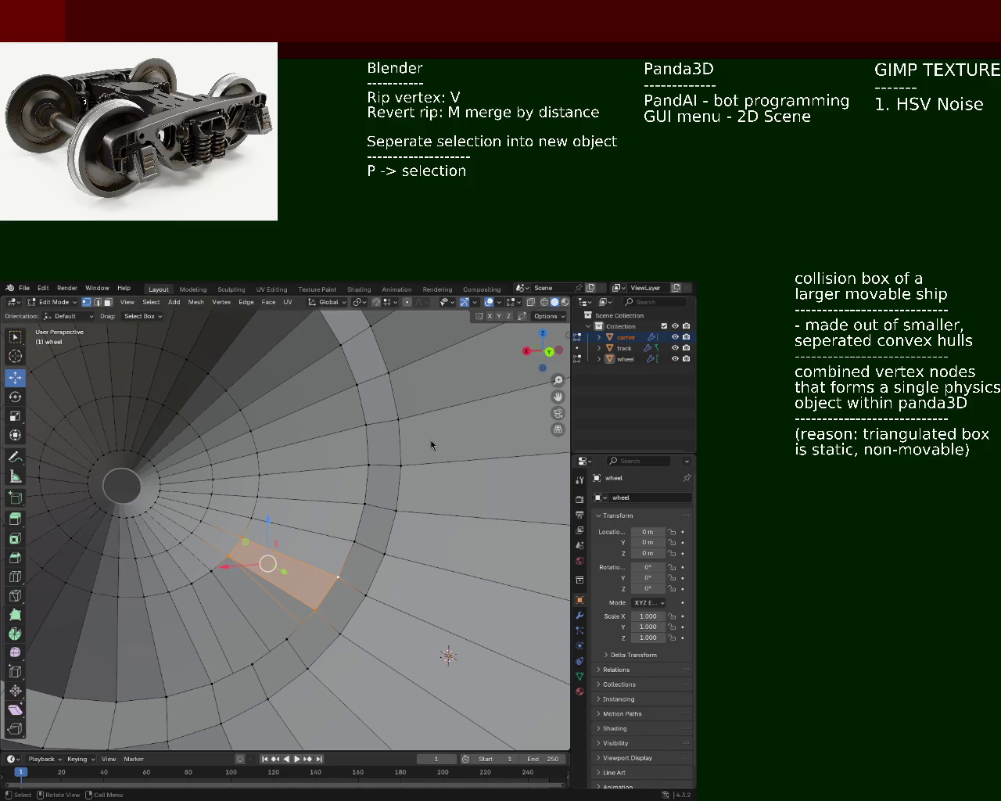
click(205, 518)
shift+click(211, 570)
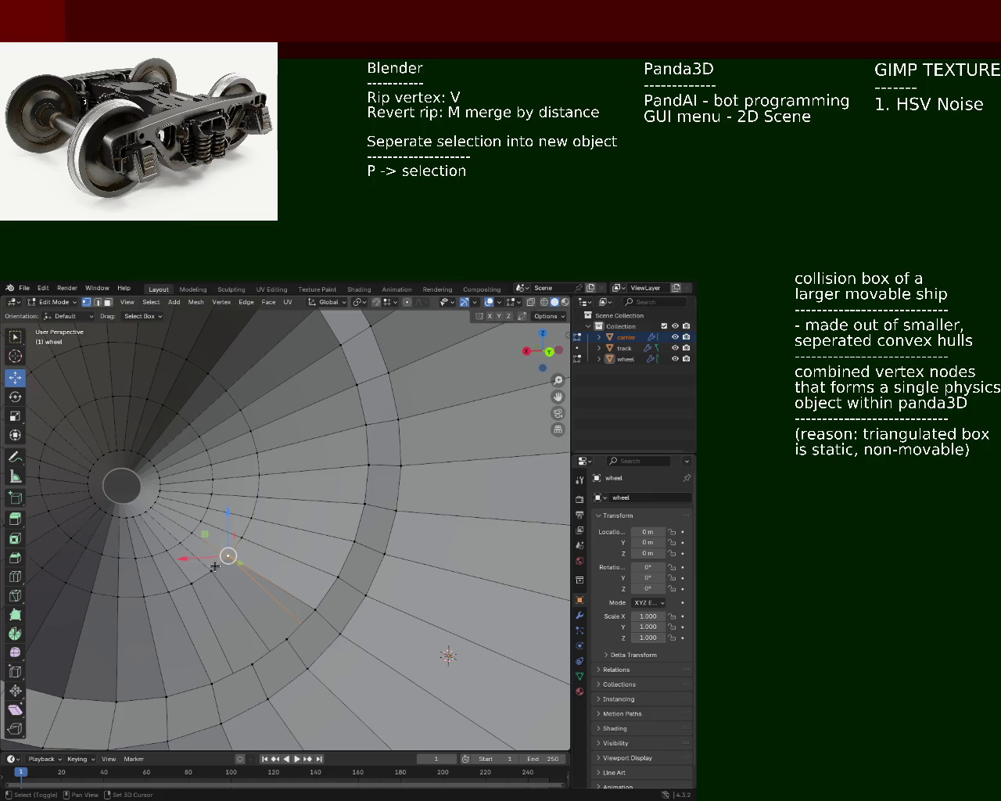
shift+click(315, 609)
click(182, 585)
shift+click(252, 663)
shift+click(286, 639)
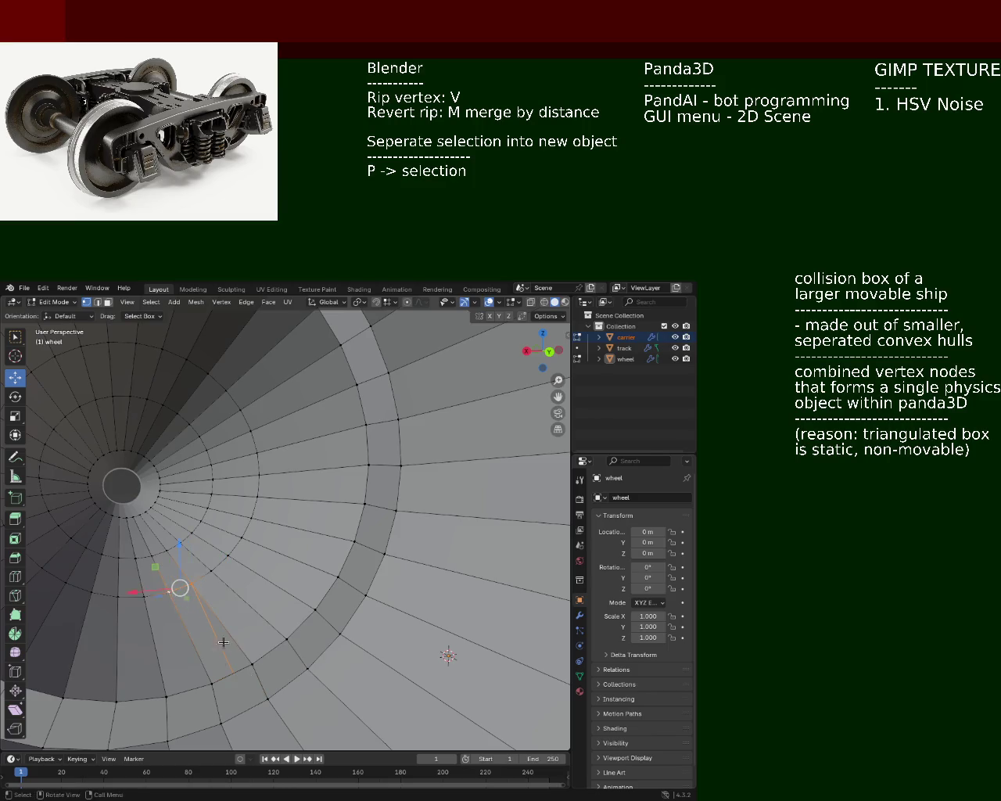
middle_drag(169, 588, 236, 554)
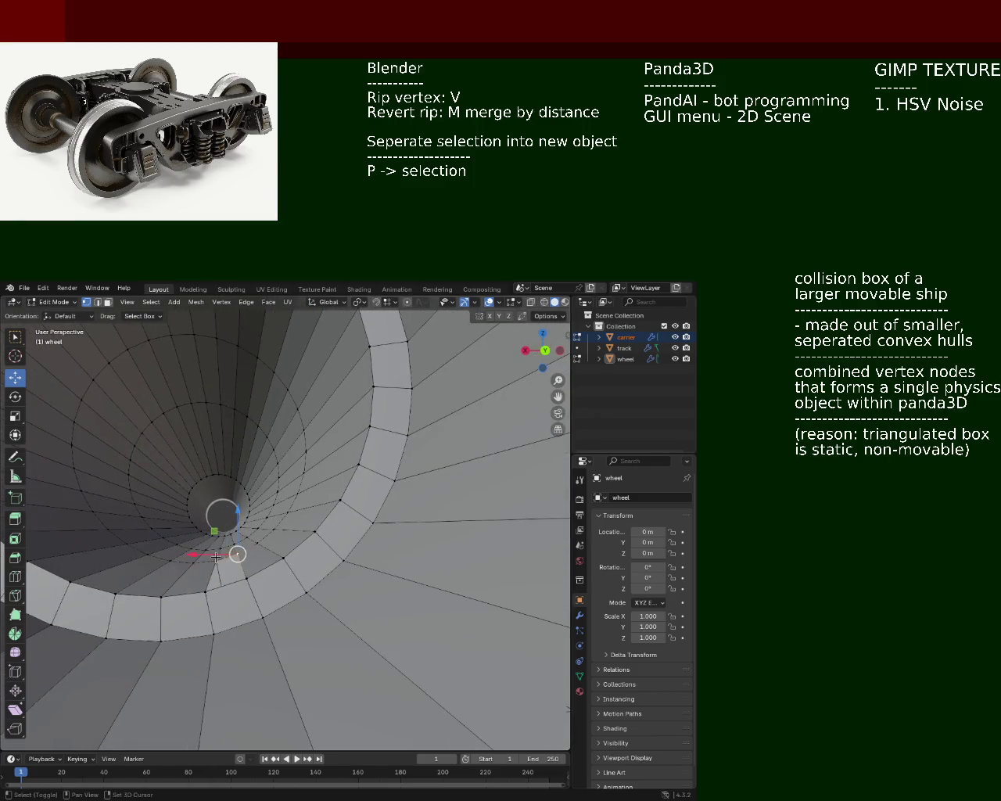
View the wheel from outside and pick a column of faces on the cone
shift+click(246, 579)
mouse_move(283, 472)
middle_down()
mouse_move(255, 556)
mouse_move(279, 525)
middle_up()
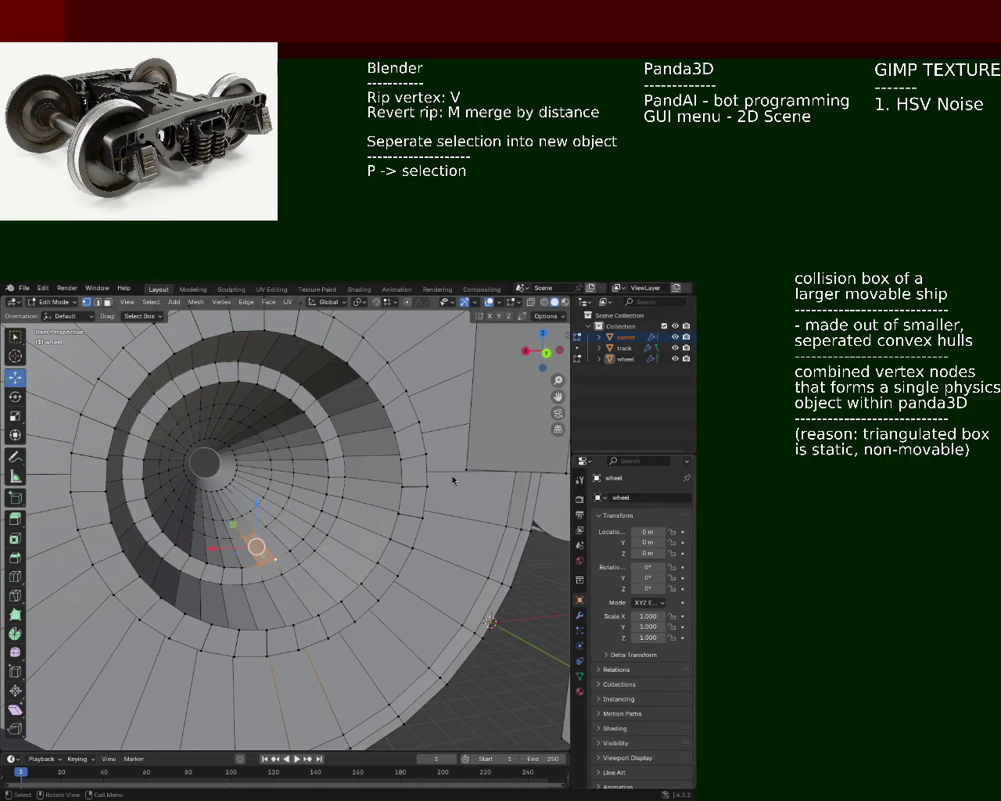
mouse_move(217, 469)
middle_down()
mouse_move(278, 520)
mouse_move(238, 485)
mouse_move(195, 491)
middle_up()
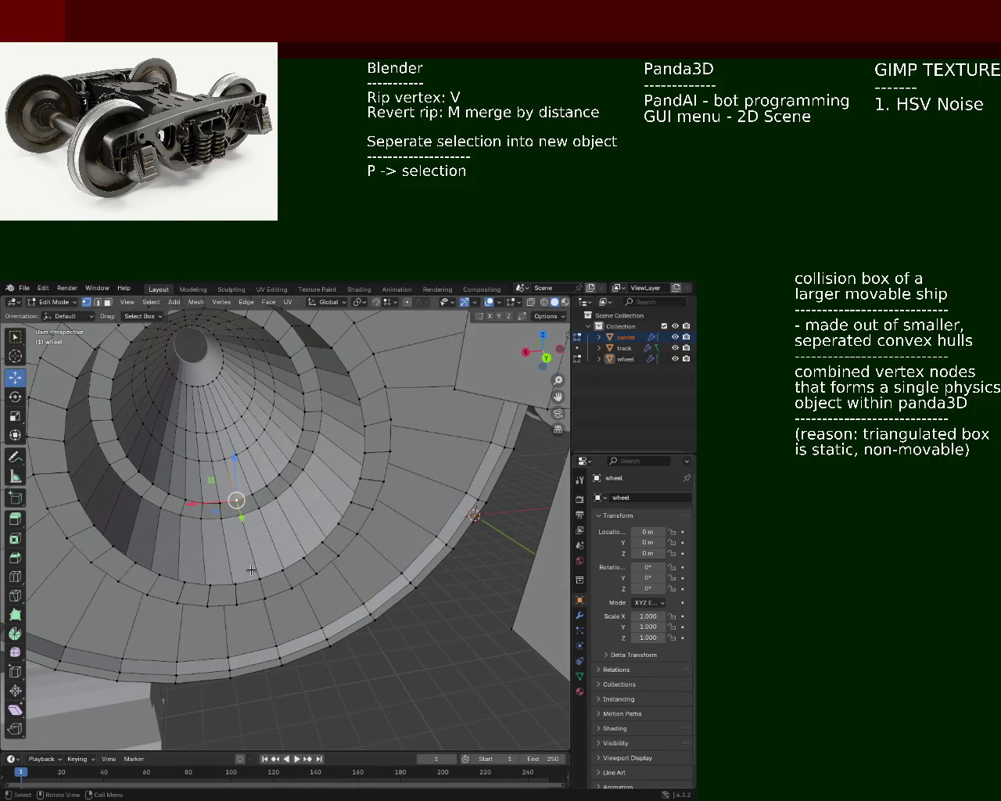
click(249, 496)
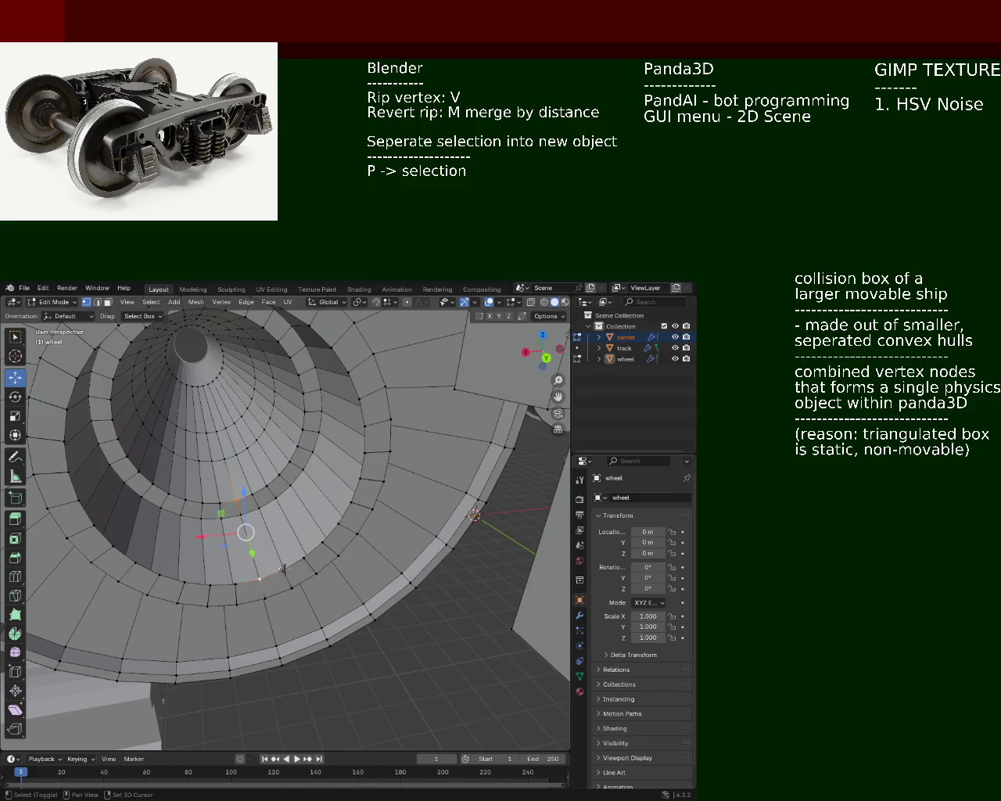
mouse_move(252, 497)
middle_down()
mouse_move(275, 570)
mouse_move(261, 479)
middle_up()
Select the edge chains from inner ring to rim, filling the face strip between them
alt+click(261, 479)
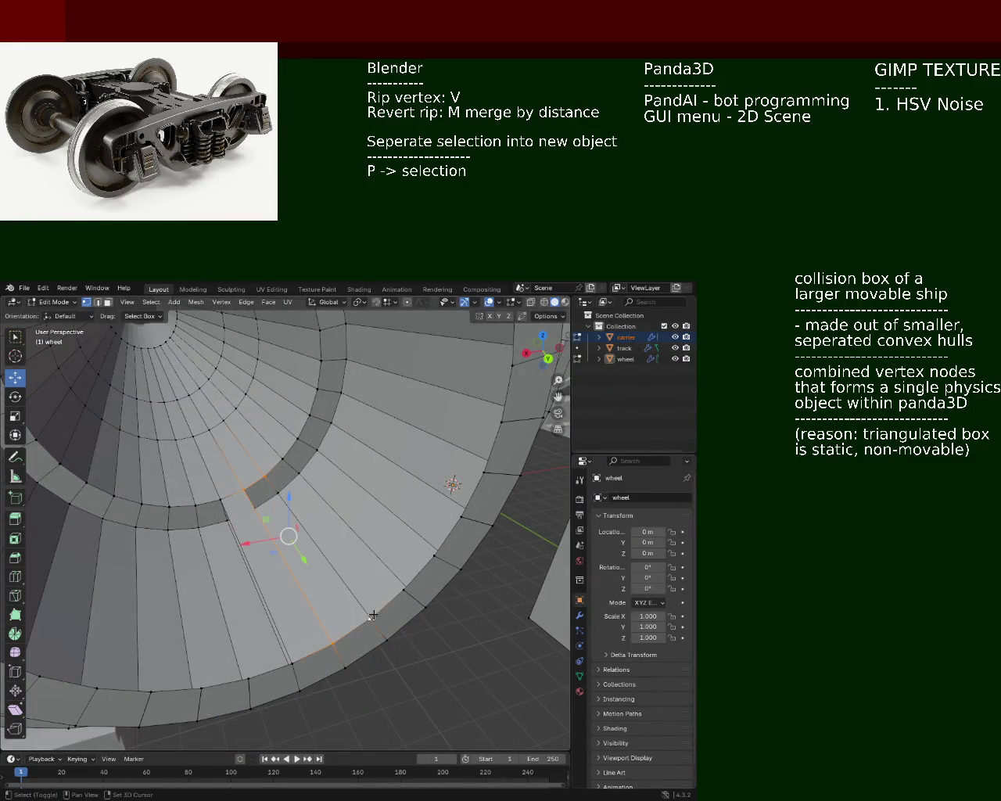
alt+click(262, 493)
click(264, 472)
shift+click(369, 617)
shift+click(403, 589)
click(286, 461)
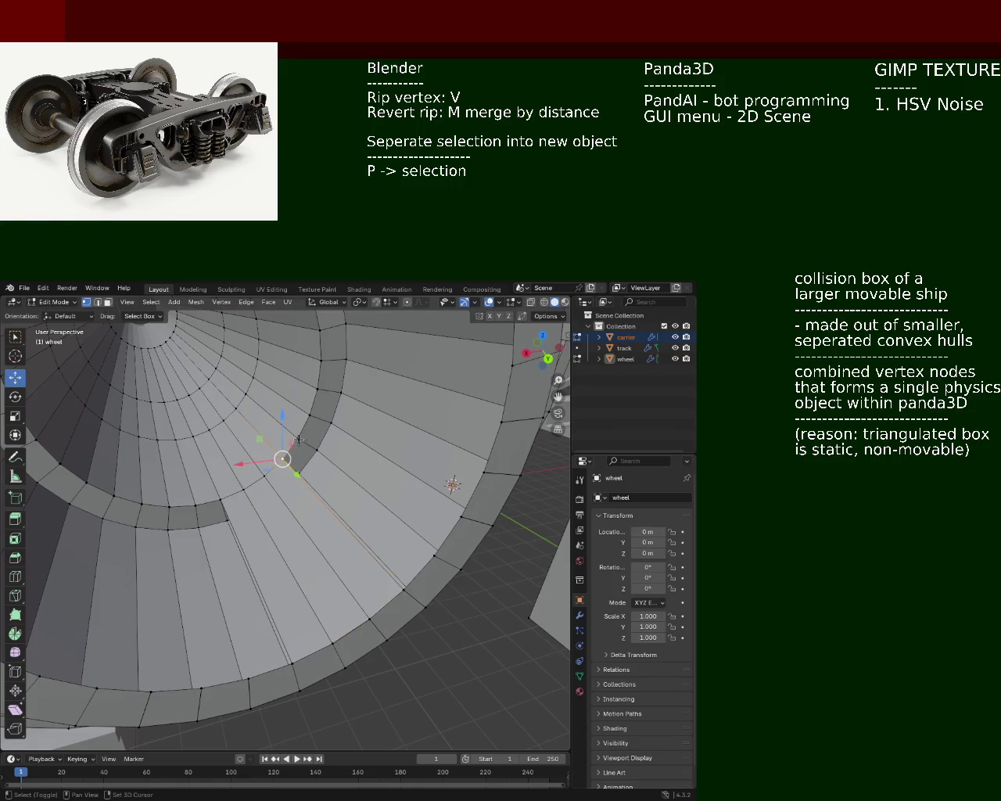
shift+click(435, 554)
shift+click(402, 591)
shift+click(402, 591)
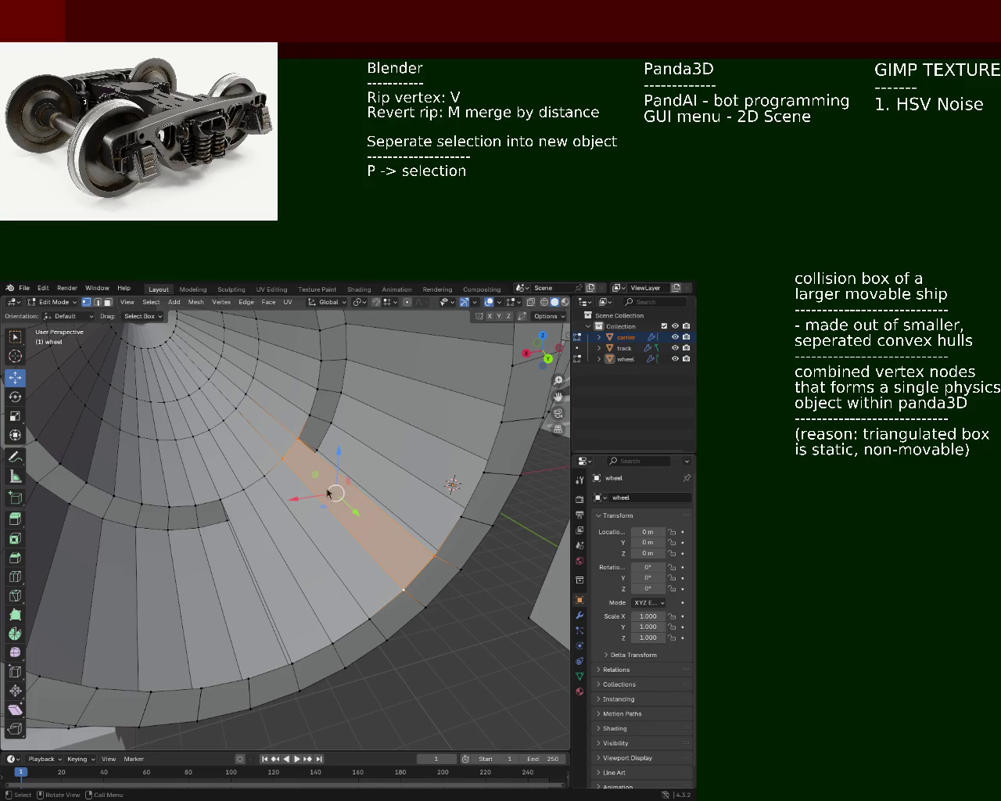
Select vertices and a radial face strip on the wheel from a new angle
click(261, 469)
mouse_move(266, 467)
middle_down()
mouse_move(335, 471)
mouse_move(363, 436)
mouse_move(344, 500)
middle_up()
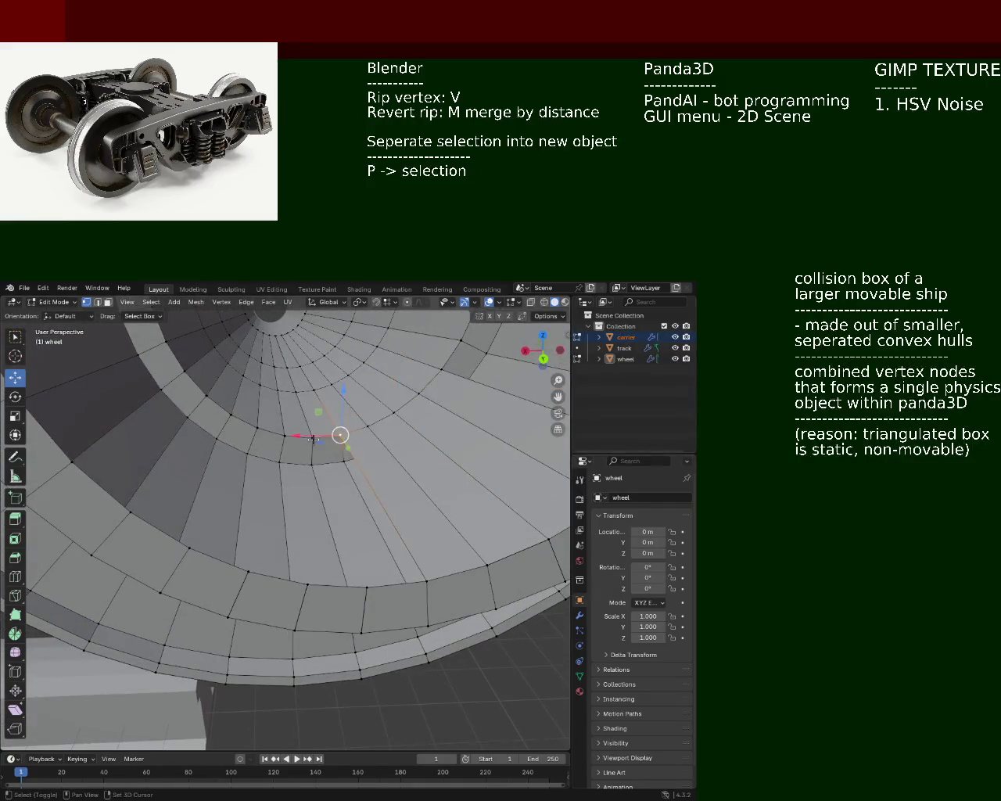
ctrl+alt+click(342, 496)
click(284, 437)
ctrl+alt+click(309, 479)
click(283, 436)
ctrl+alt+click(296, 577)
mouse_move(296, 578)
middle_down()
mouse_move(348, 529)
mouse_move(391, 536)
middle_up()
Select vertices along a radial strip between the hub and the rim
click(387, 481)
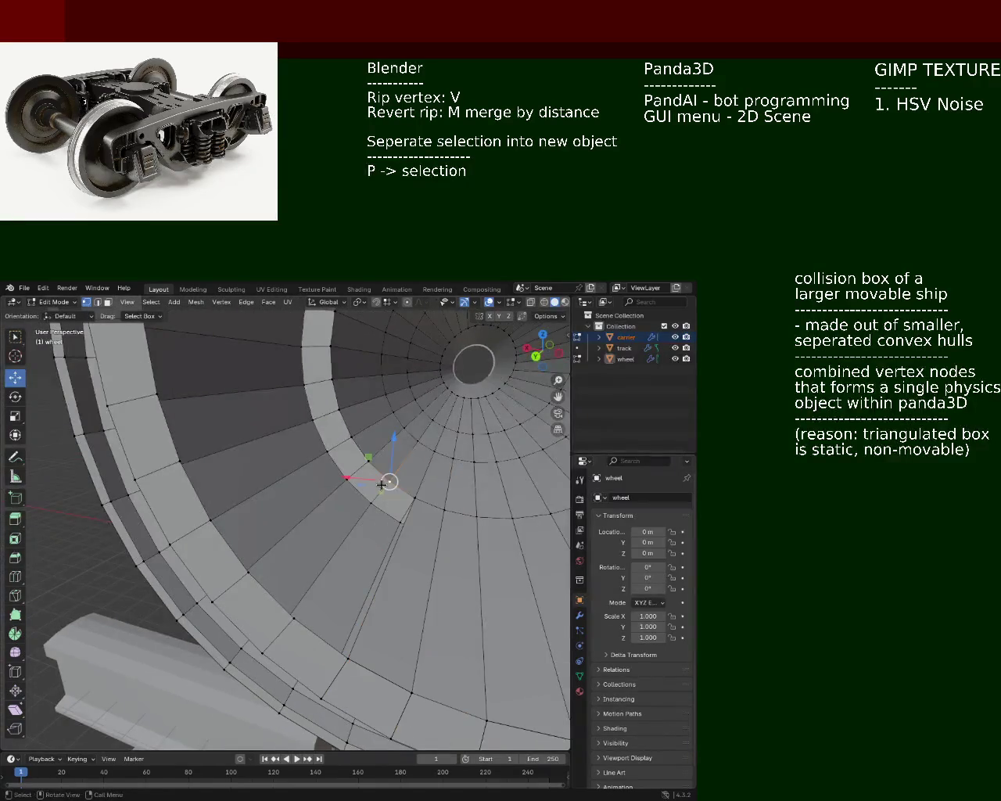
ctrl+alt+click(382, 500)
click(294, 618)
click(370, 468)
shift+click(248, 573)
ctrl+alt+click(281, 606)
middle_drag(303, 626, 404, 511)
Select outer-edge and rim vertices framing the next quad of the wheel
click(401, 518)
shift+click(218, 630)
click(188, 578)
shift+click(166, 518)
shift+click(410, 507)
shift+click(399, 480)
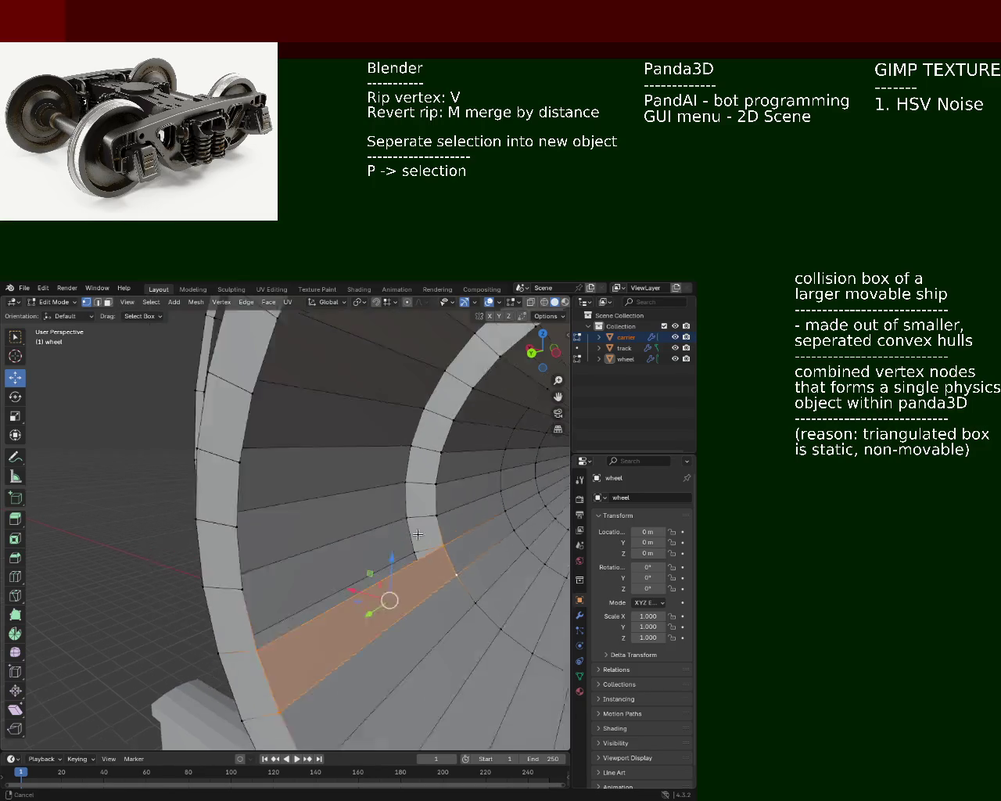
middle_drag(400, 500, 405, 522)
click(410, 515)
shift+click(419, 548)
shift+click(125, 602)
shift+click(115, 541)
Fill a face between two rim vertices and two left-edge vertices
click(114, 541)
shift+click(113, 479)
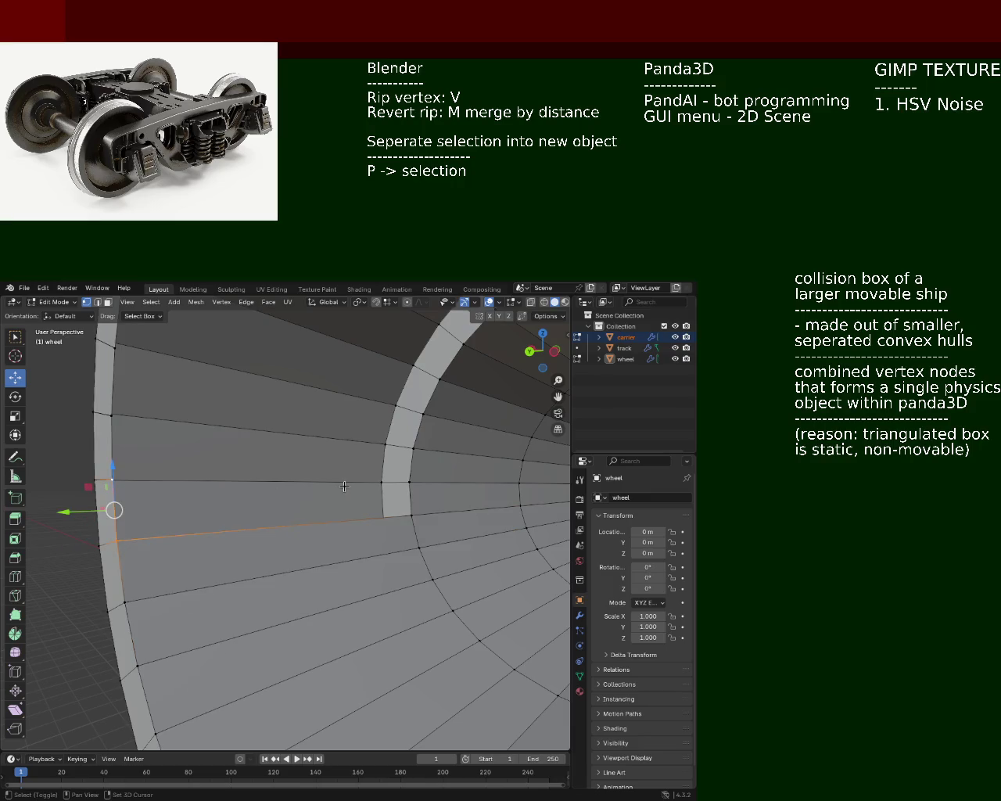
shift+click(409, 482)
shift+click(412, 517)
click(409, 482)
shift+click(411, 448)
shift+click(111, 415)
shift+click(112, 478)
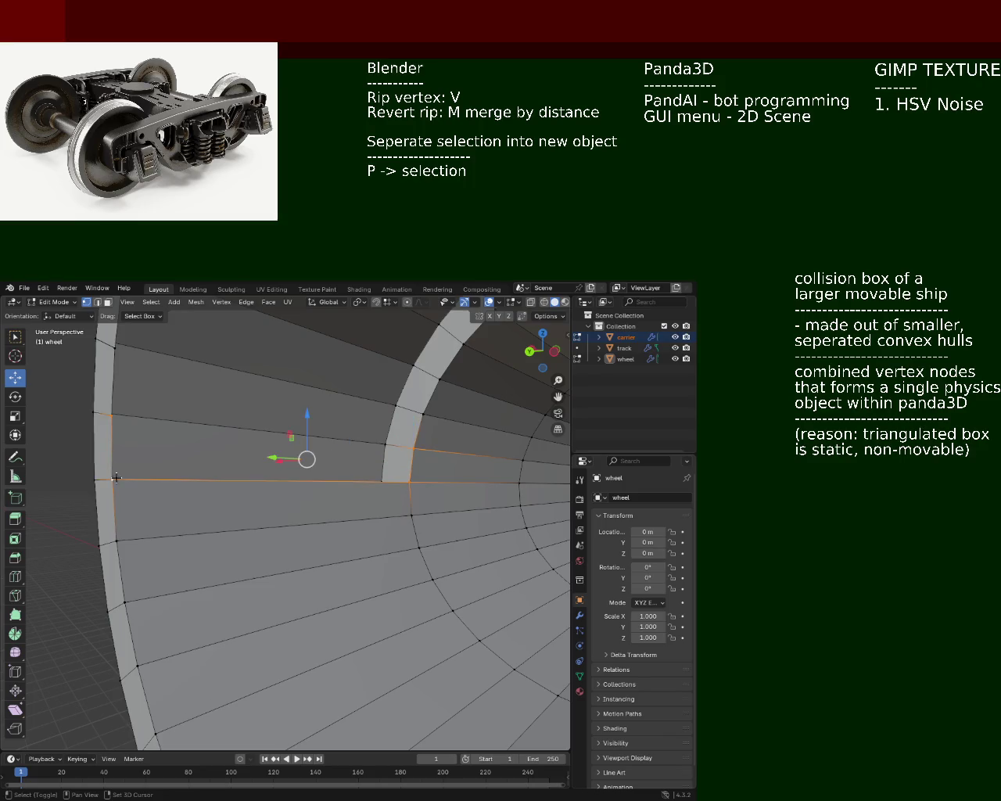
key(f)
Rip a left-edge vertex loose with V and place it on the wheel rim
mouse_move(262, 441)
shift+middle_down()
mouse_move(286, 463)
mouse_move(482, 561)
shift+middle_up()
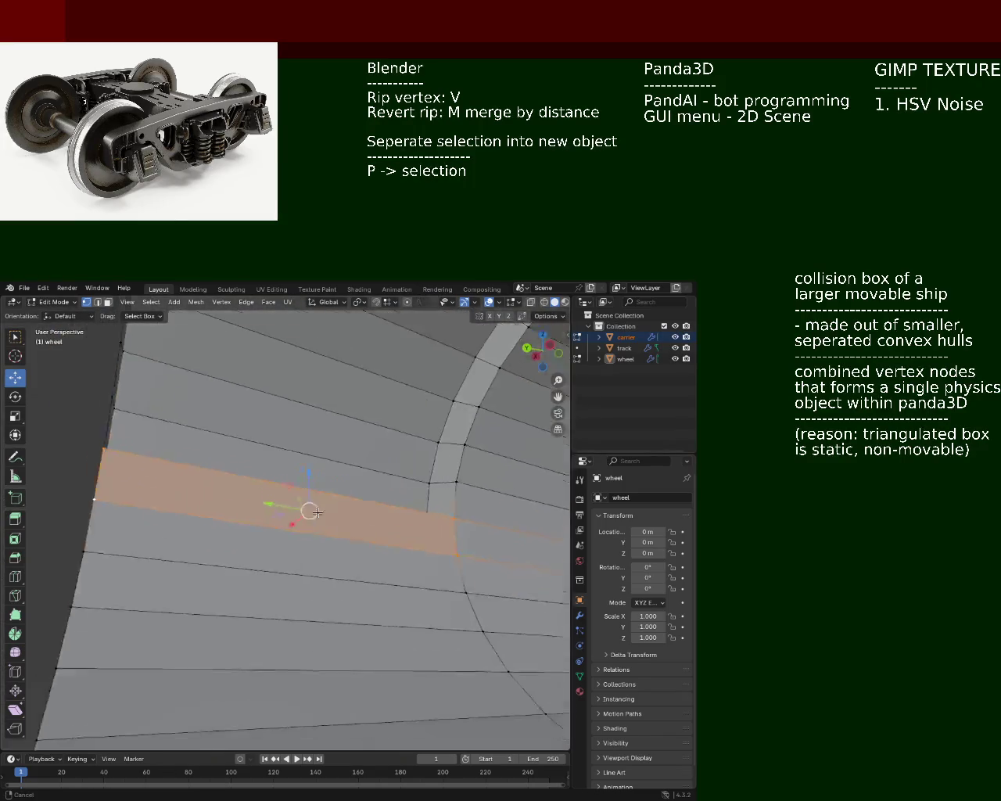
click(481, 561)
shift+click(482, 592)
shift+click(141, 532)
click(149, 500)
shift+click(173, 555)
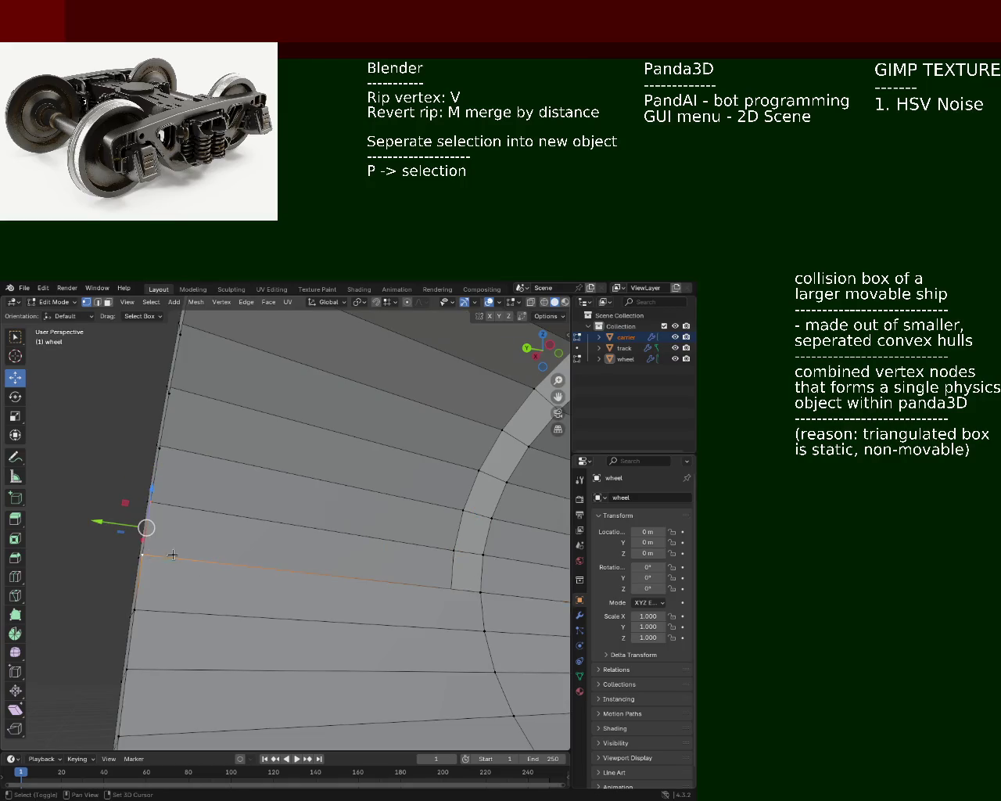
key(v)
click(485, 527)
Select the next radial face strip, viewing it edge-on
shift+middle_drag(164, 457, 244, 487)
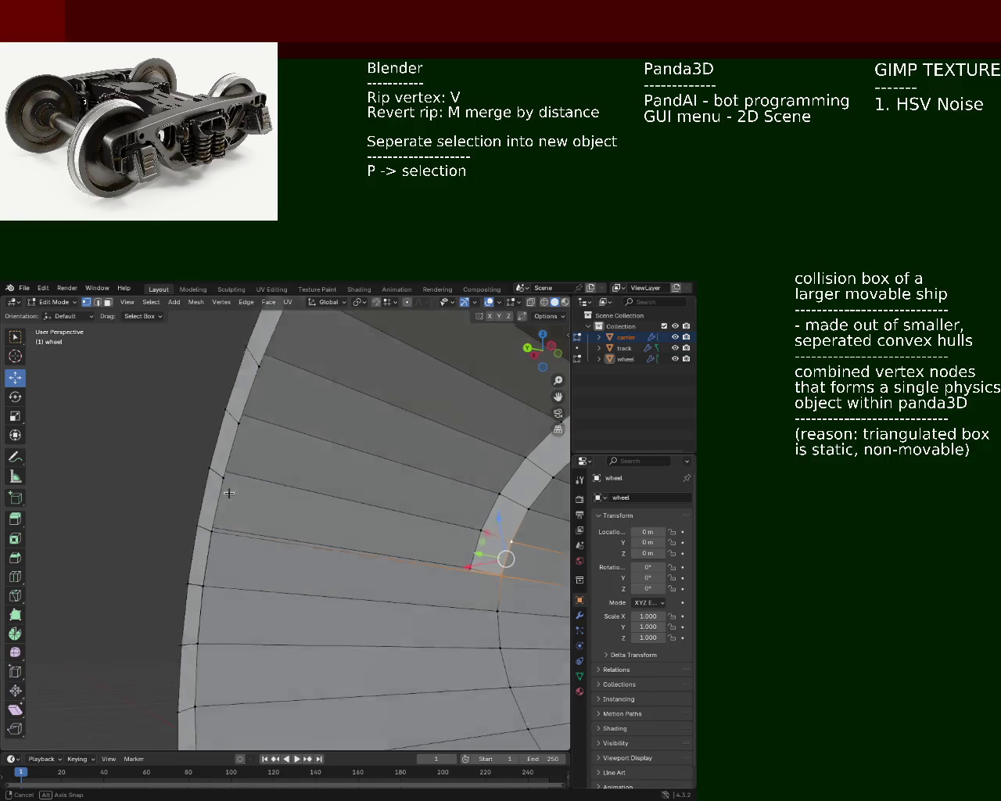
shift+click(232, 539)
shift+click(262, 547)
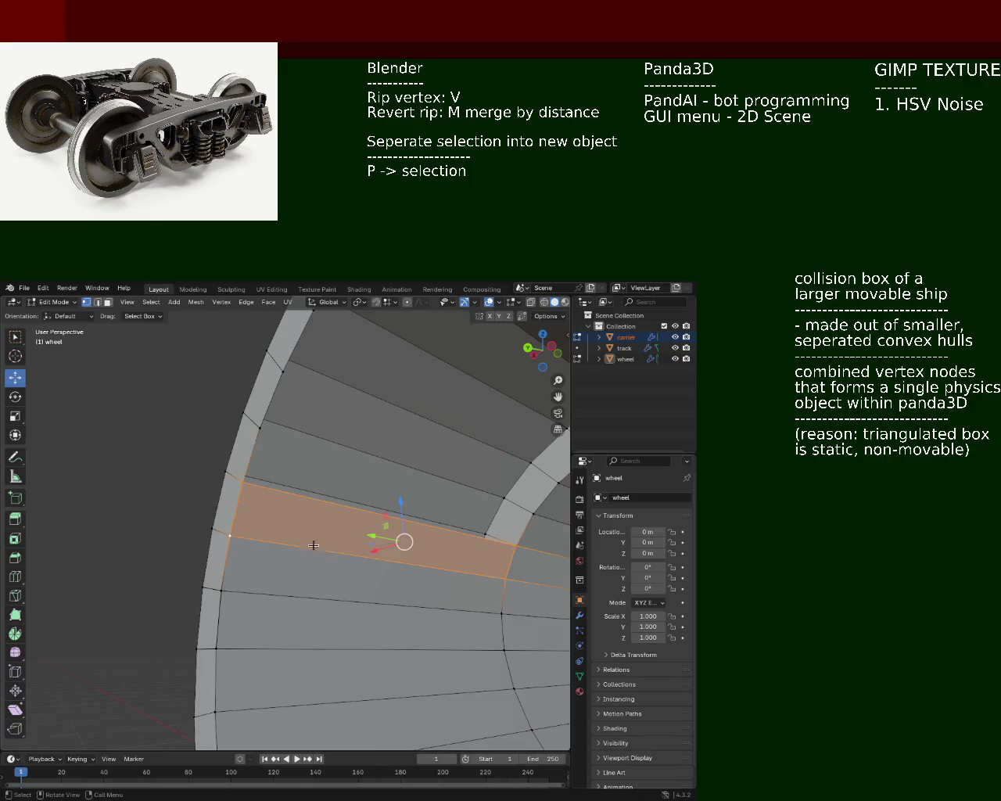
middle_drag(262, 547, 296, 535)
click(198, 552)
shift+click(478, 564)
shift+click(367, 548)
mouse_move(367, 547)
middle_down()
mouse_move(366, 589)
mouse_move(378, 563)
middle_up()
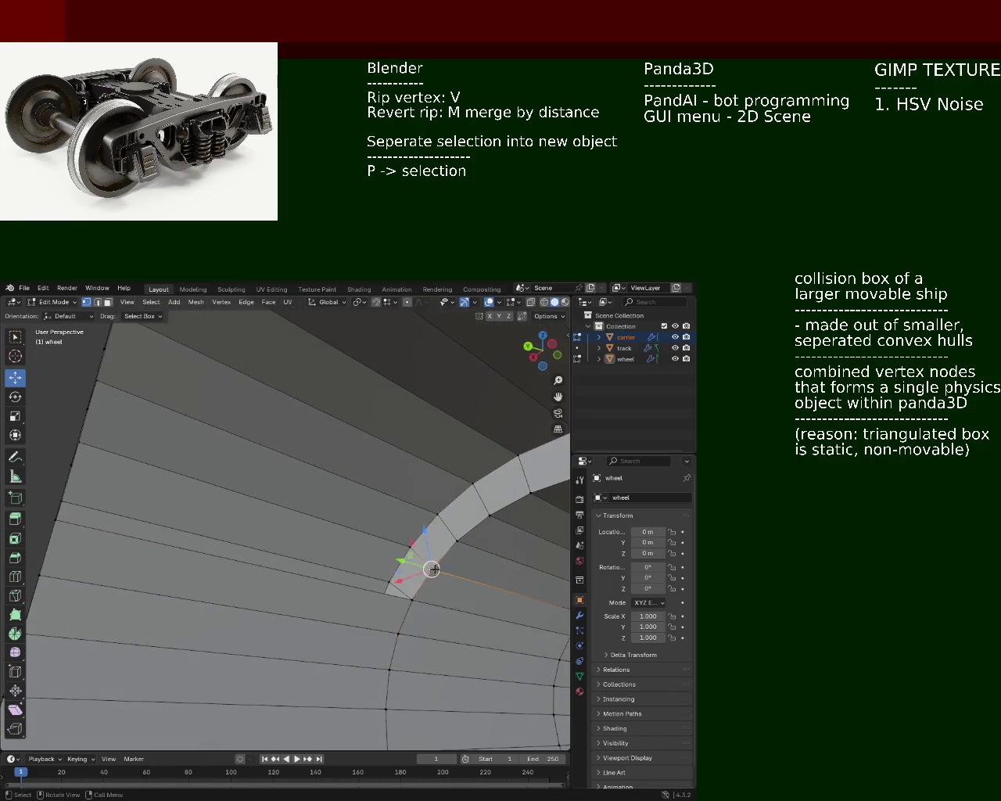
middle_drag(83, 520, 181, 544)
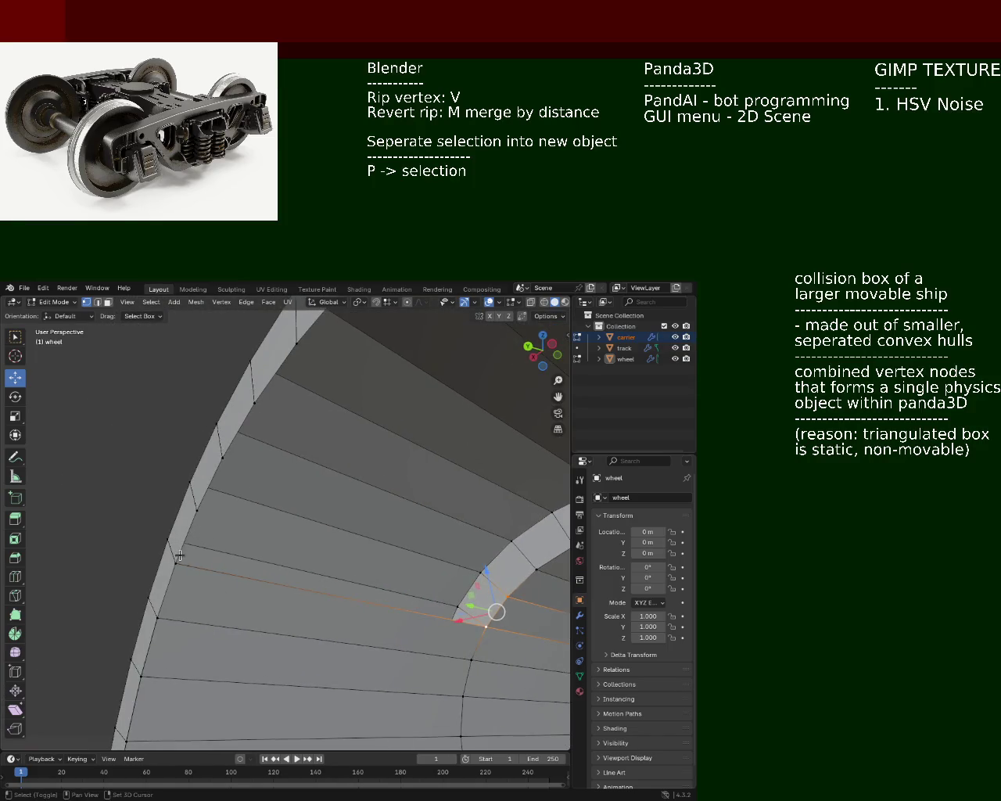
shift+click(194, 516)
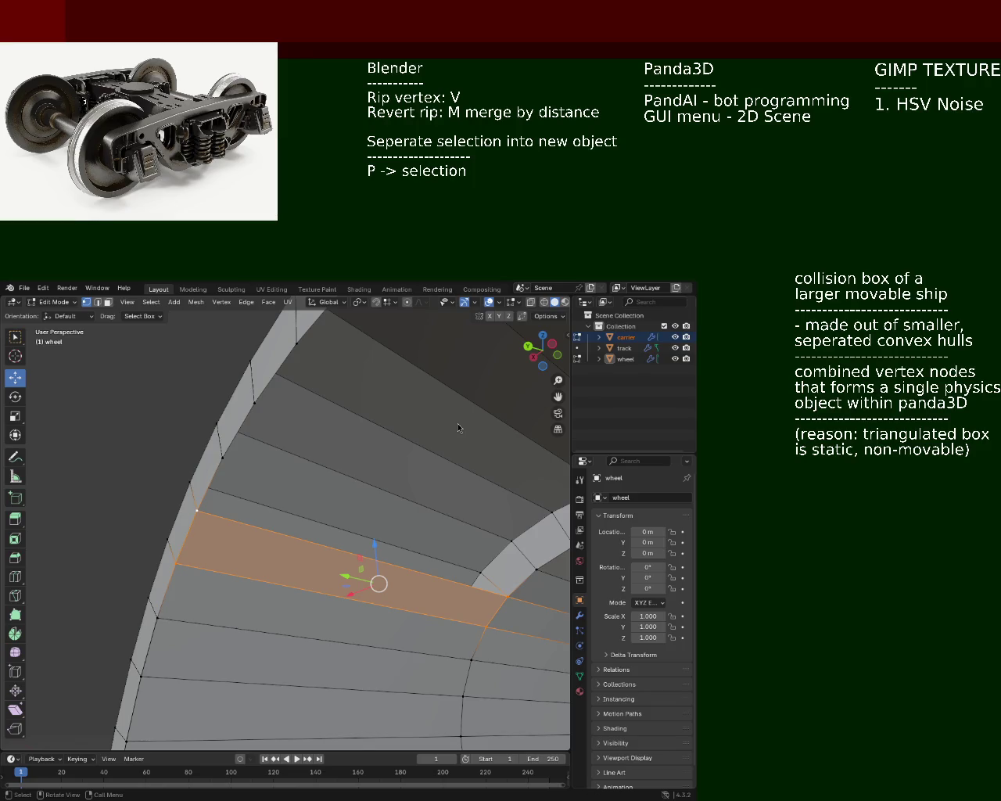
mouse_move(249, 451)
middle_down()
mouse_move(332, 553)
mouse_move(312, 480)
middle_up()
Select inner-rim vertices and an outer-edge vertex of the strip
shift+click(485, 563)
shift+click(385, 566)
shift+click(174, 477)
shift+click(202, 422)
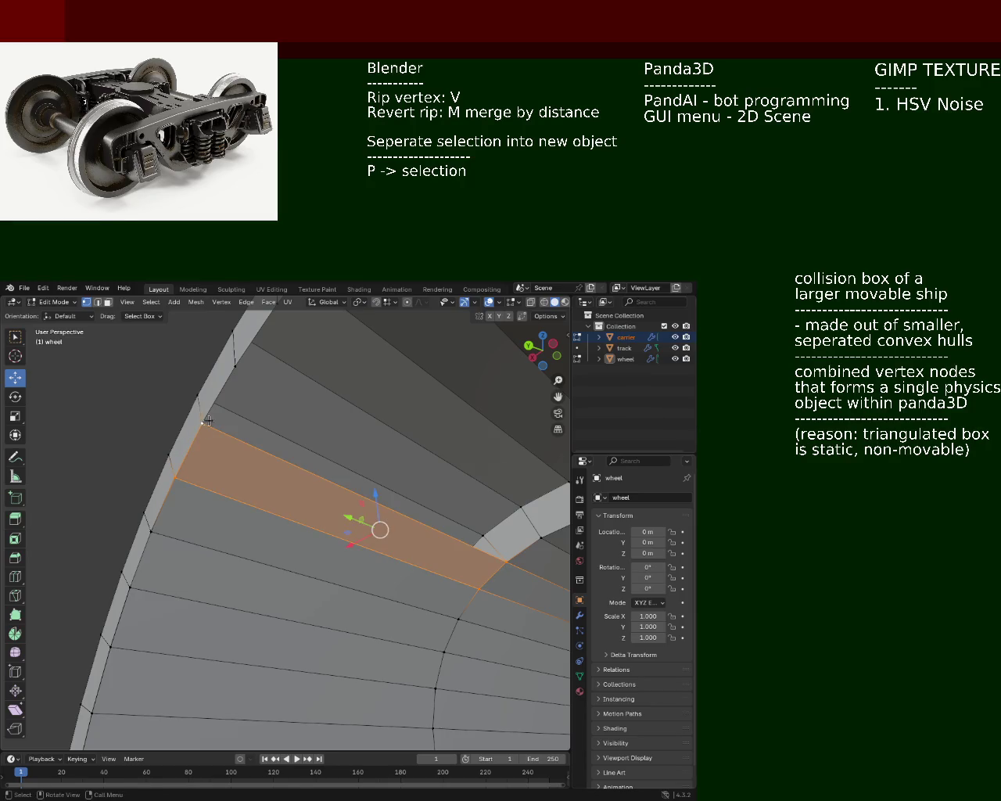
click(202, 422)
shift+middle_drag(205, 419, 244, 393)
Select vertices on the inner arc and along the mesh's left edge
shift+click(457, 550)
shift+click(457, 550)
click(457, 550)
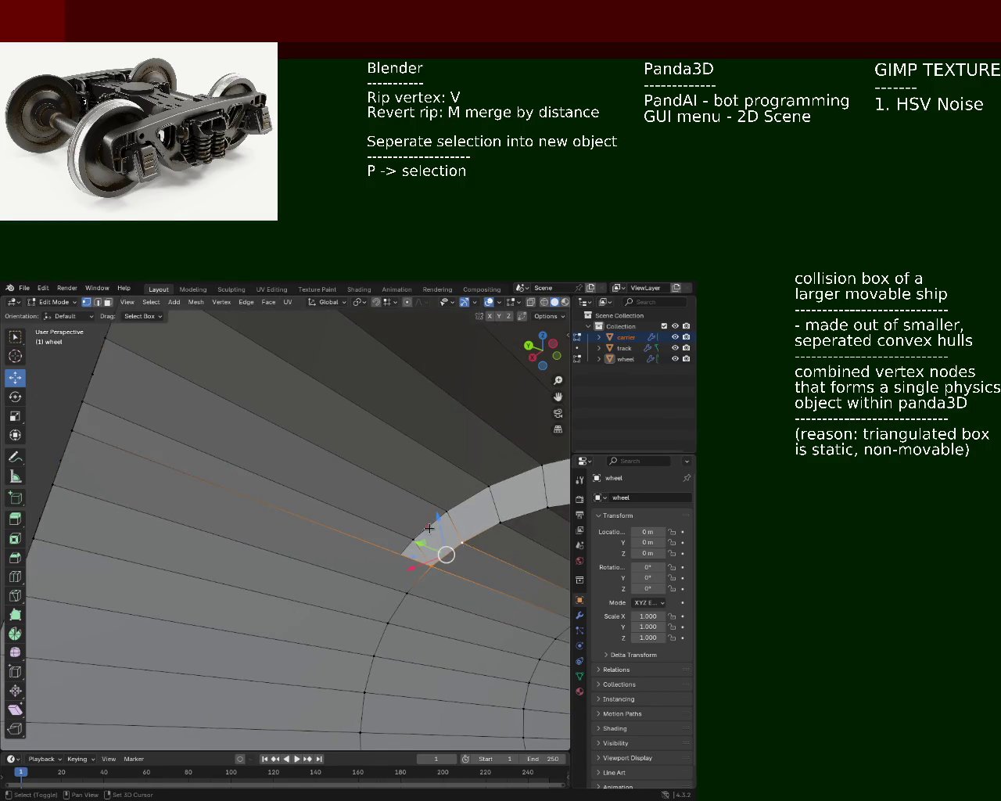
shift+middle_drag(123, 380, 125, 389)
shift+click(117, 390)
shift+click(96, 444)
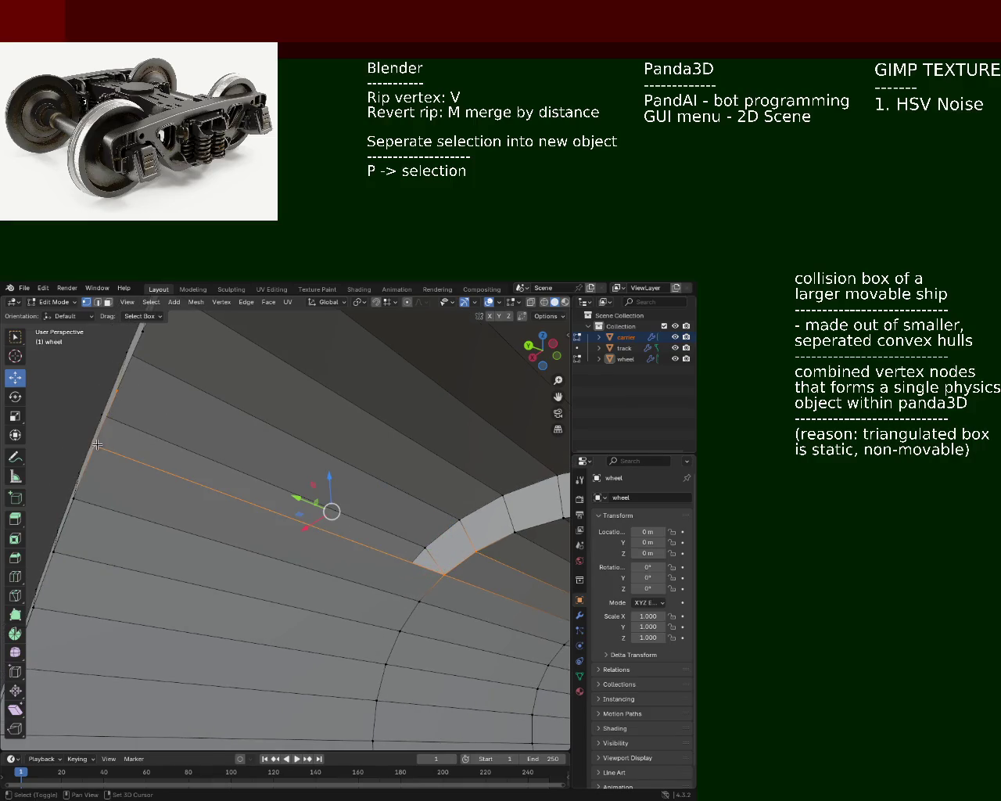
middle_drag(96, 444, 172, 407)
click(144, 433)
mouse_move(233, 458)
middle_down()
mouse_move(367, 476)
mouse_move(313, 547)
middle_up()
Select the long face band running from the outer rim to the inner ring
click(384, 525)
shift+click(354, 461)
click(303, 586)
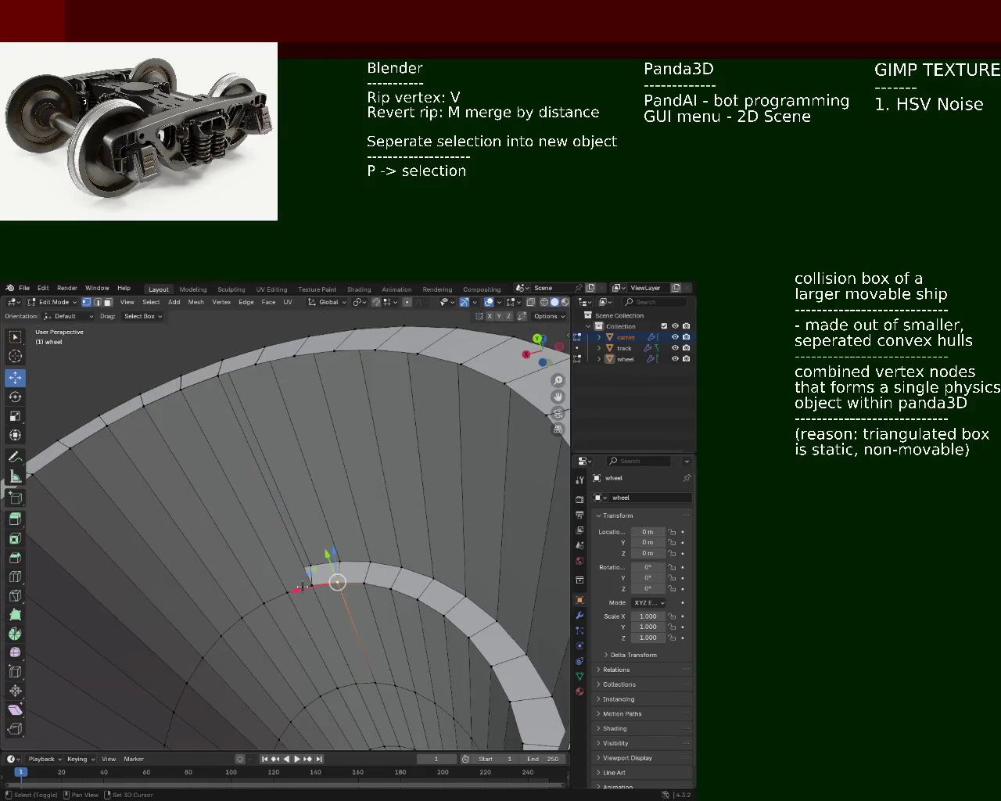
shift+click(212, 383)
shift+click(246, 370)
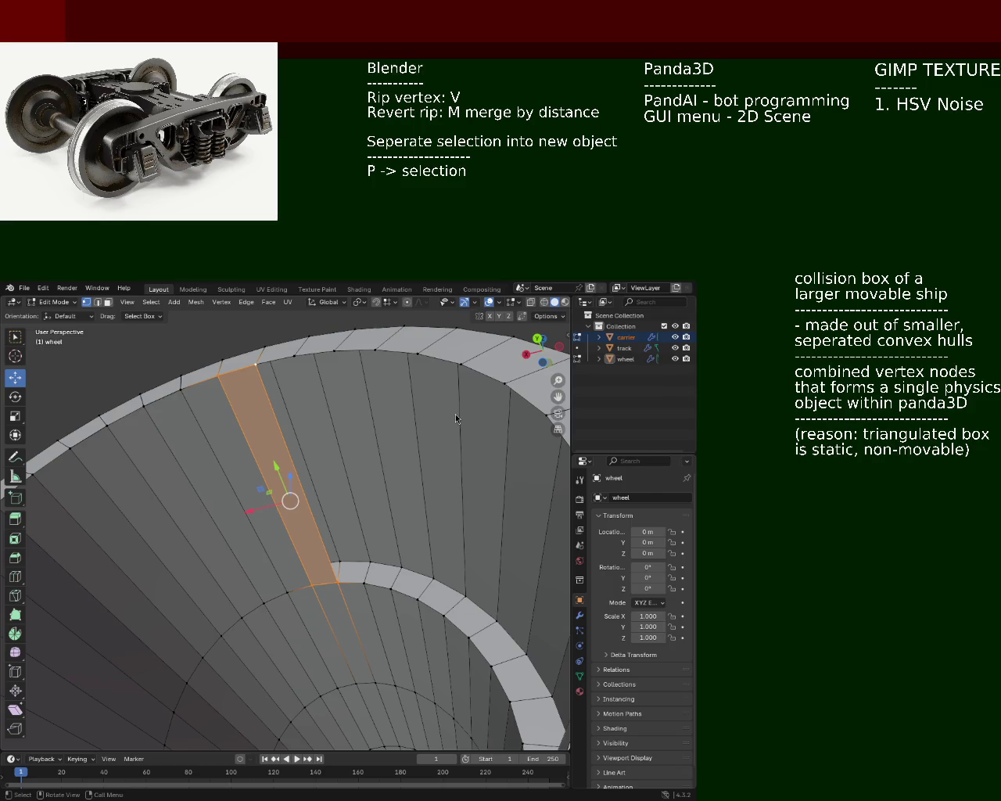
Move a lower-ring vertex up onto the outer rim
click(313, 585)
click(337, 581)
shift+click(364, 583)
drag(365, 583, 294, 356)
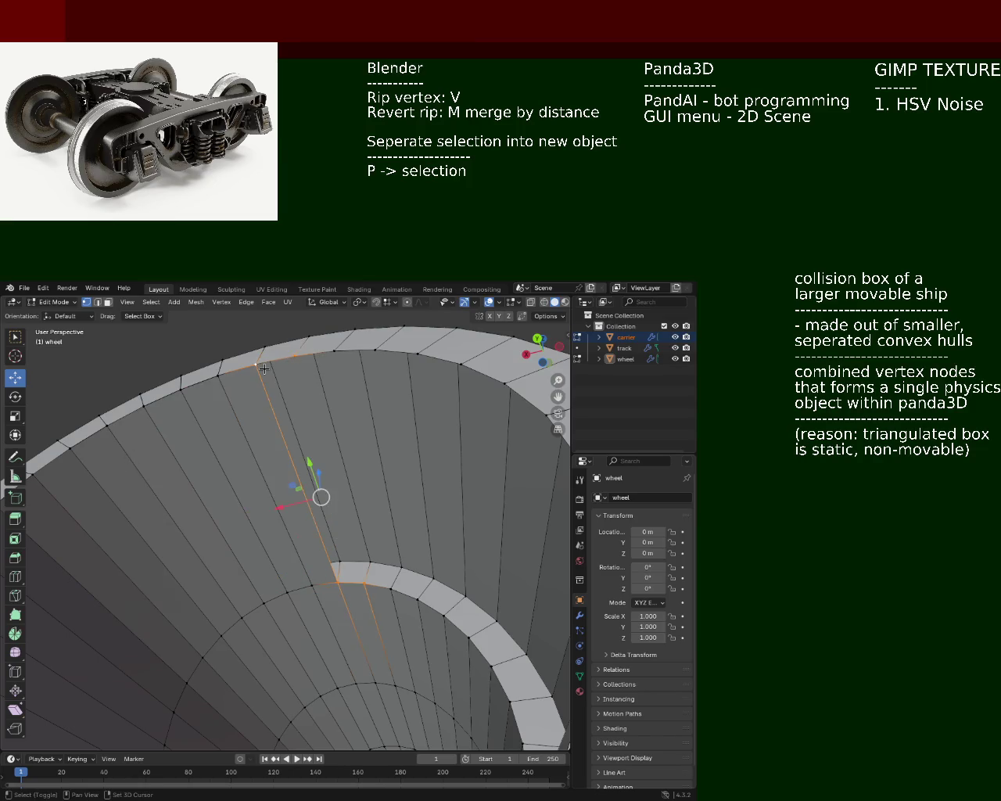
Reselect the strip's seam edges and top rim vertex to pick the reshaped quad
shift+click(364, 583)
shift+click(391, 588)
shift+click(334, 354)
click(334, 355)
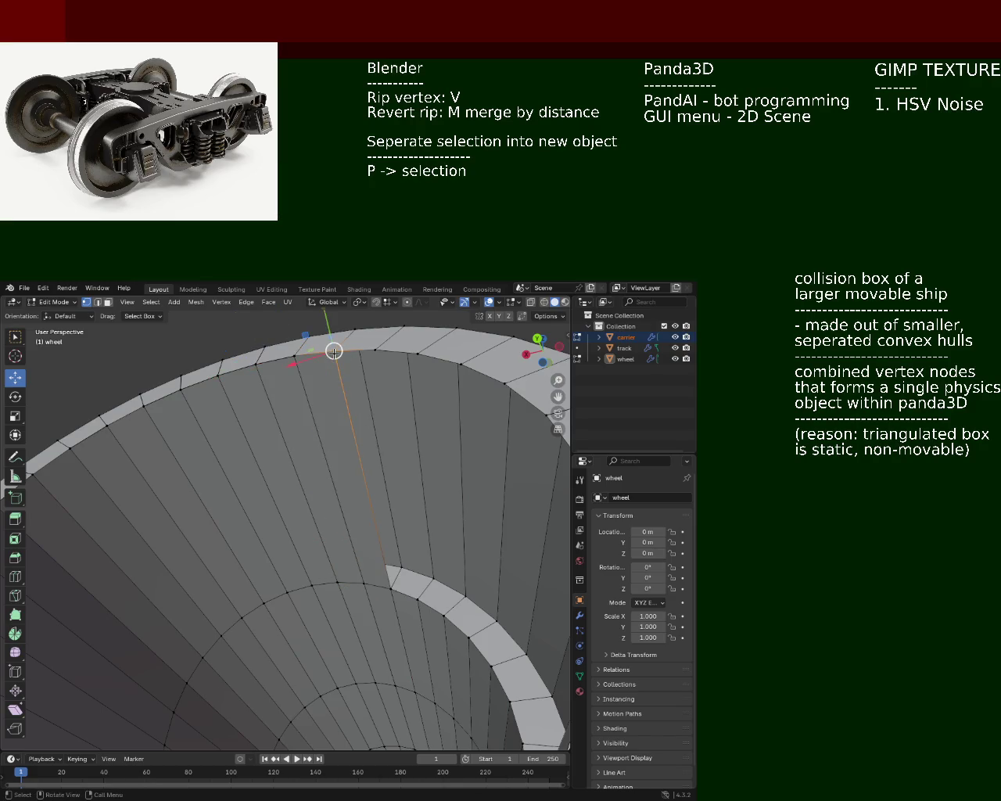
shift+click(417, 598)
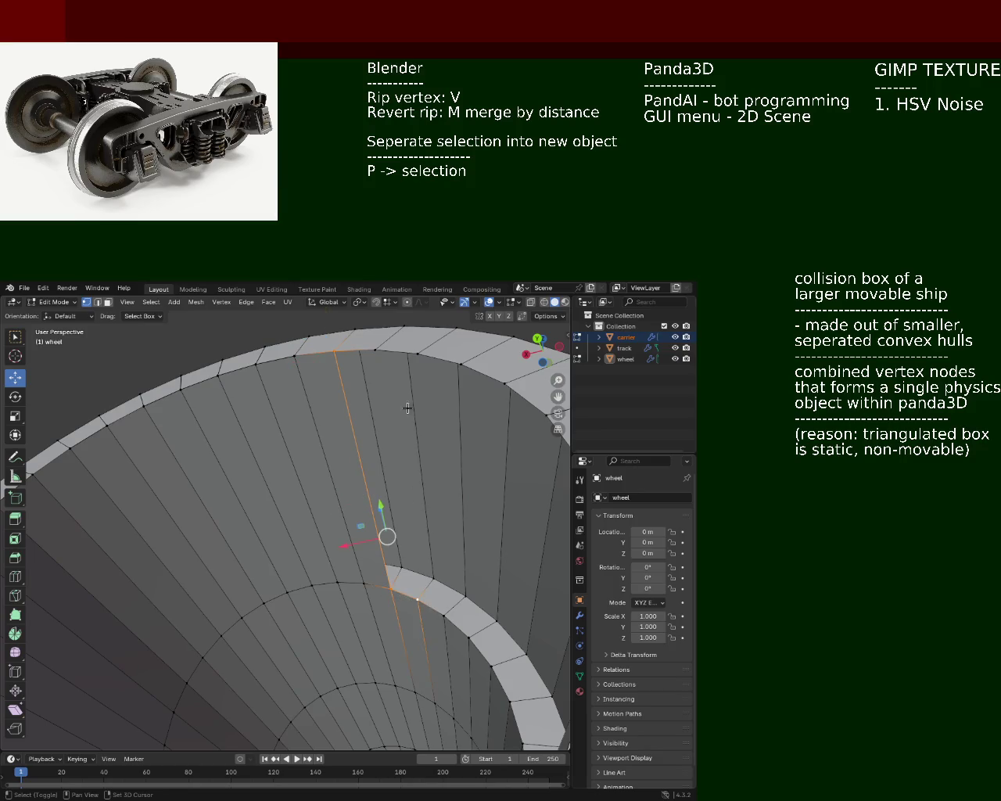
shift+click(377, 354)
click(375, 350)
shift+click(415, 592)
shift+click(444, 604)
shift+click(422, 355)
mouse_move(481, 476)
middle_down()
mouse_move(386, 477)
mouse_move(516, 496)
mouse_move(518, 459)
mouse_move(392, 532)
mouse_move(264, 505)
mouse_move(253, 521)
middle_up()
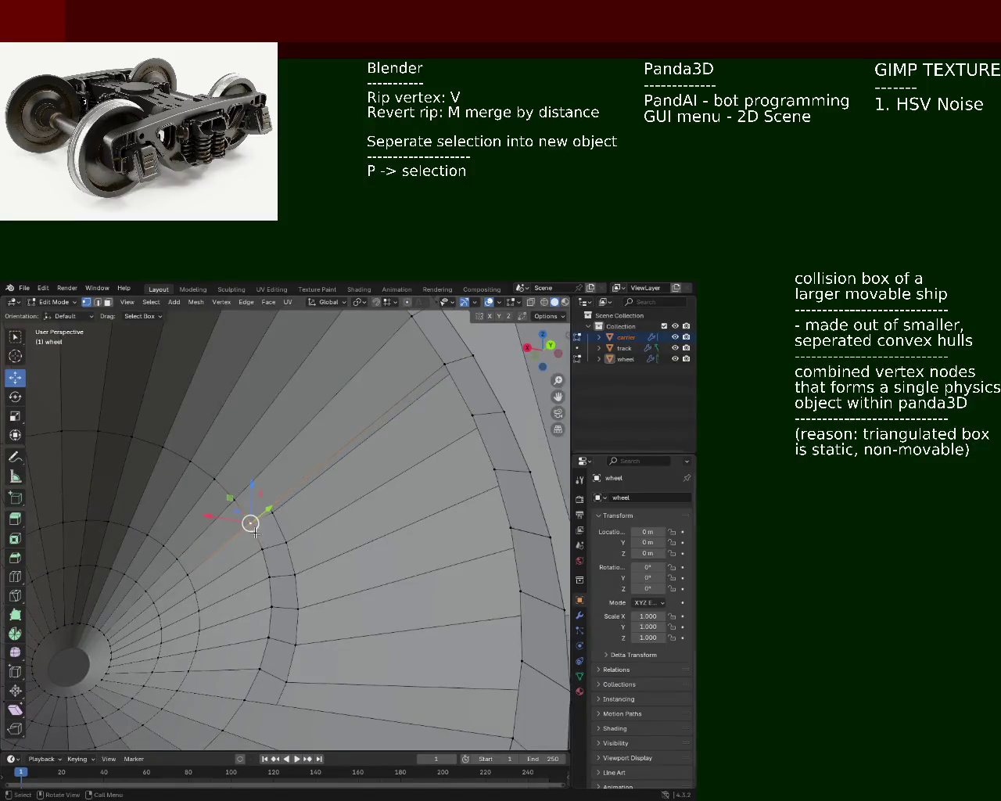
middle_drag(458, 425, 435, 458)
click(295, 521)
click(252, 571)
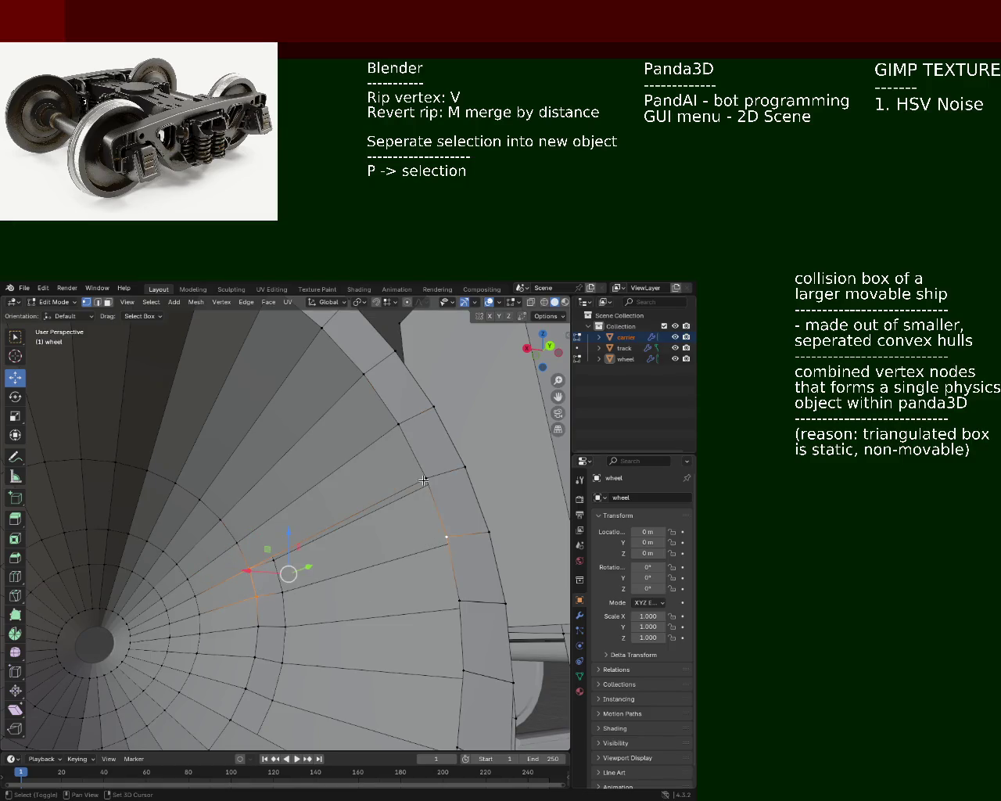
shift+click(422, 523)
middle_drag(420, 525, 272, 521)
click(268, 521)
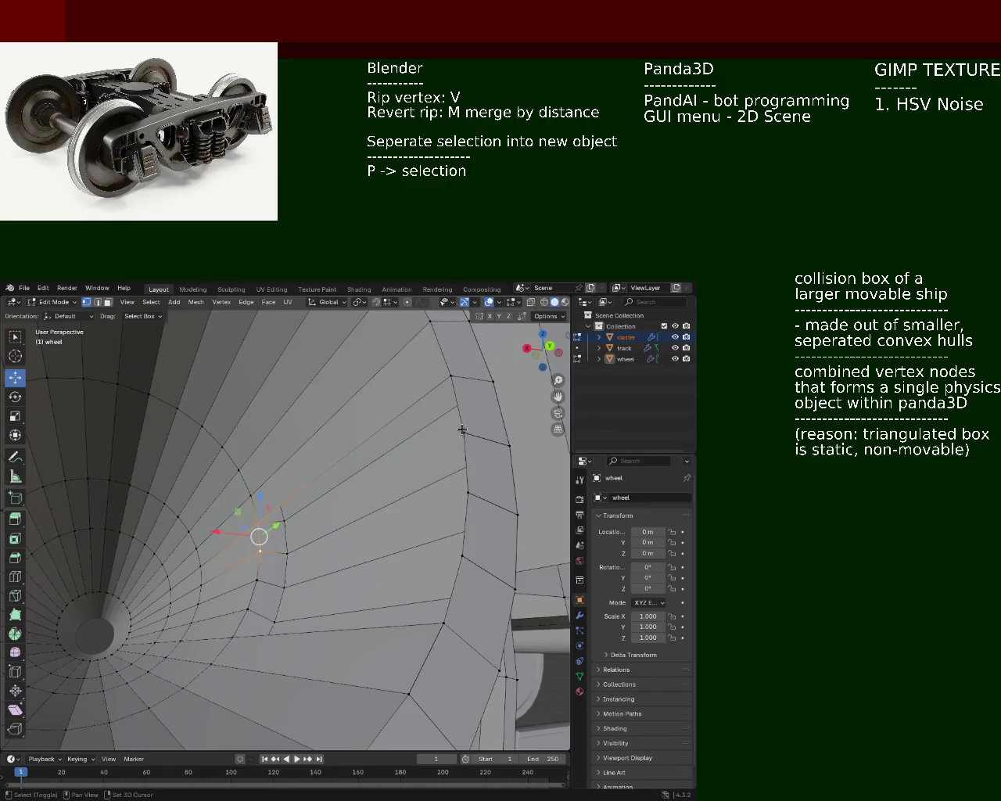
scroll(406, 406, down, 3)
mouse_move(369, 430)
middle_down()
mouse_move(299, 531)
mouse_move(280, 509)
middle_up()
click(280, 509)
shift+click(261, 517)
shift+click(255, 538)
shift+click(351, 523)
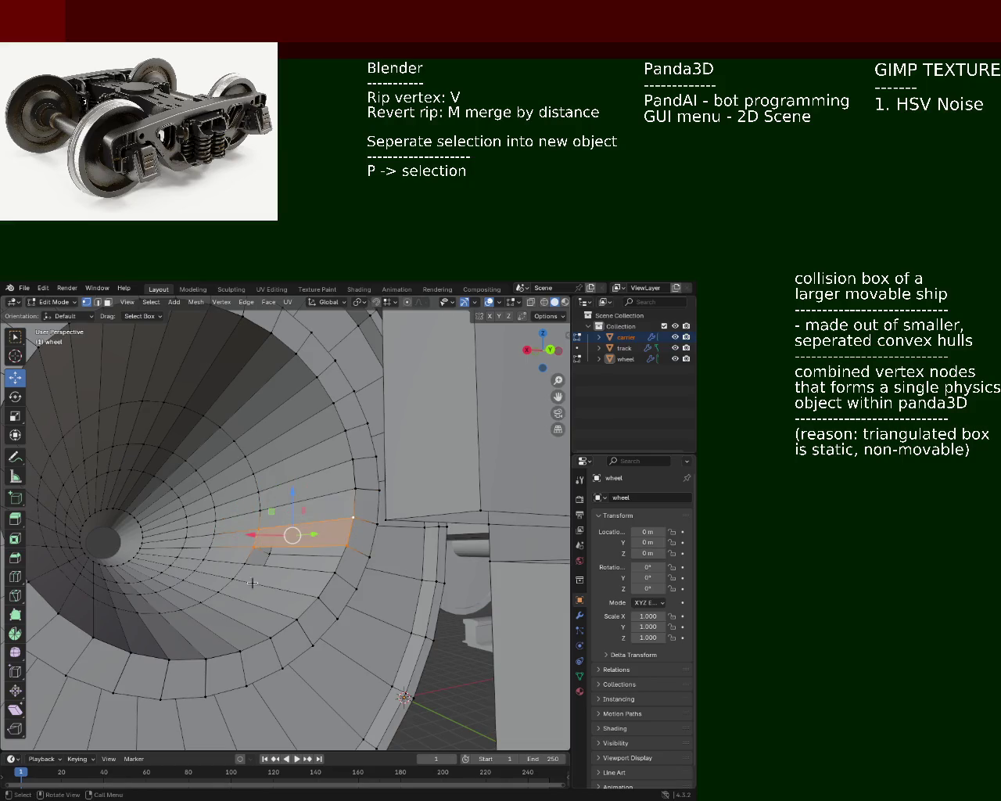
shift+click(257, 548)
shift+click(346, 545)
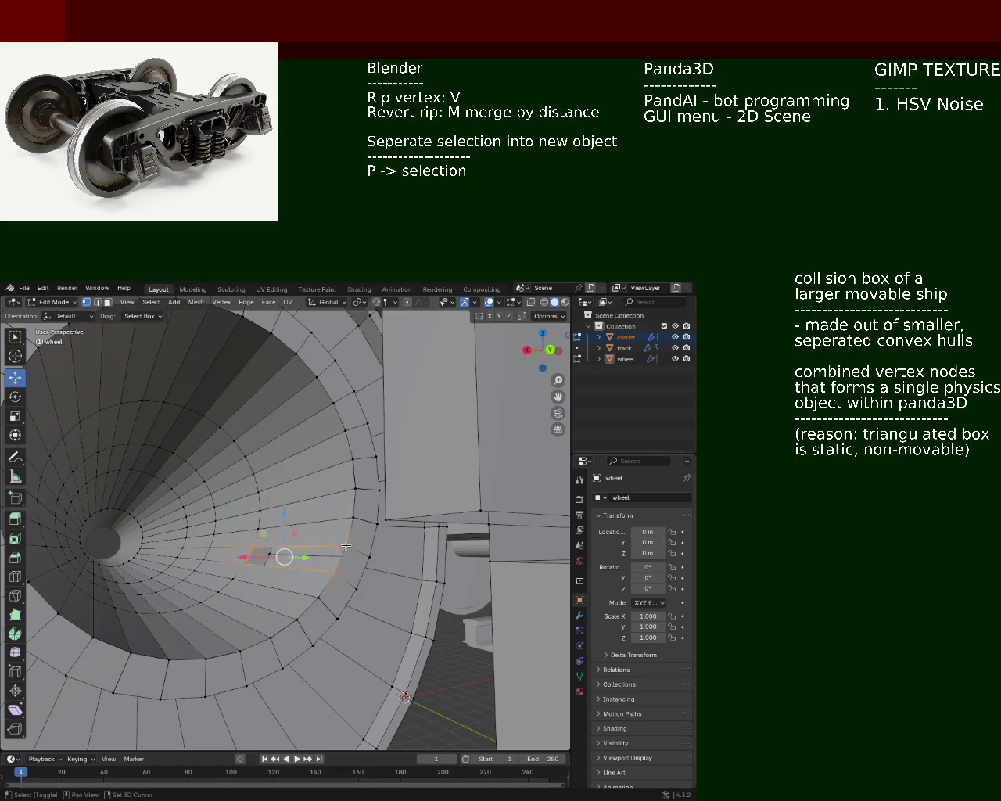
mouse_move(262, 516)
middle_down()
mouse_move(257, 555)
mouse_move(313, 543)
middle_up()
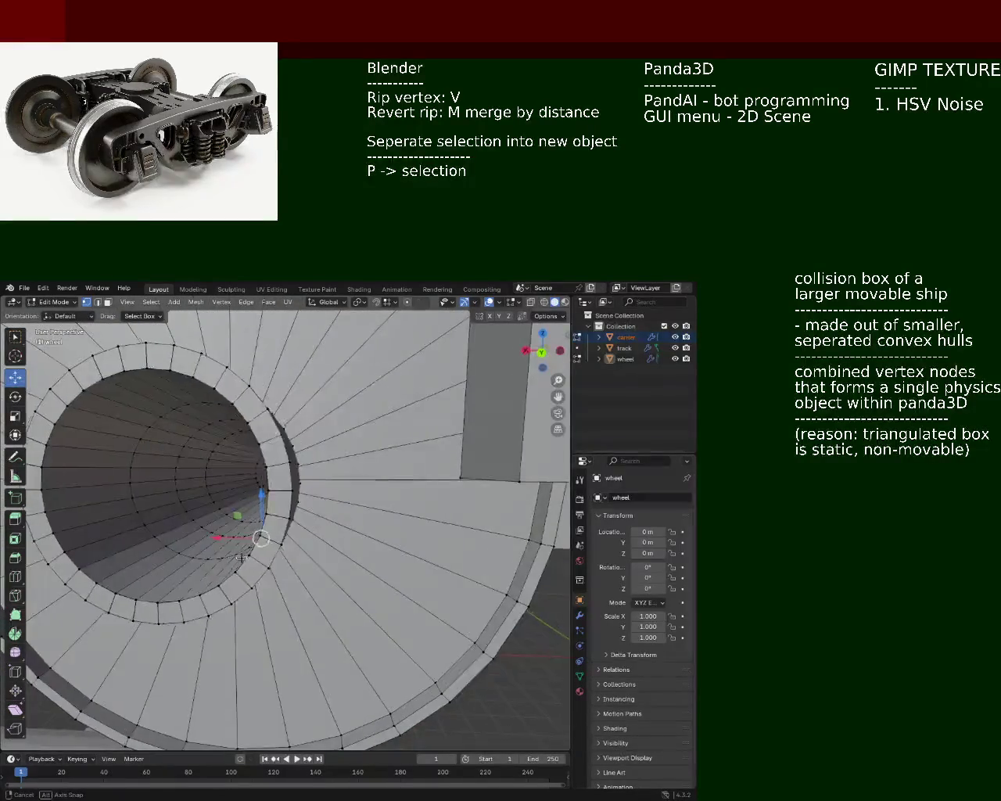
Rip a vertex near the hub, then drag it up-left and right to reshape nearby faces
click(309, 549)
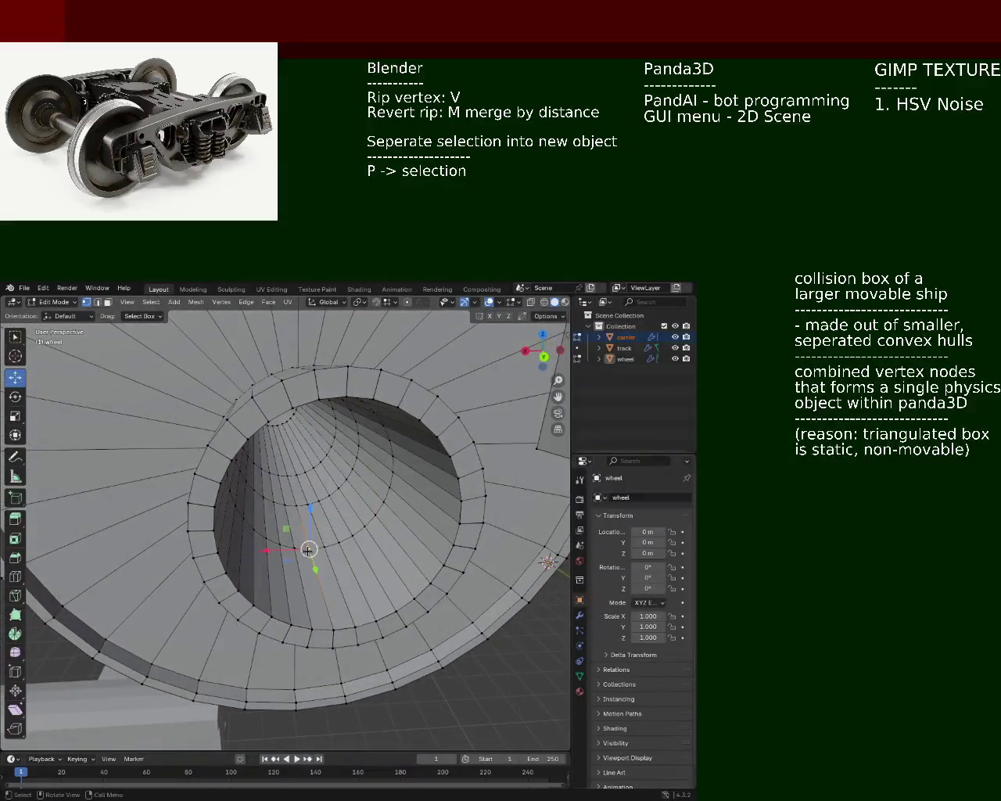
key(v)
click(300, 549)
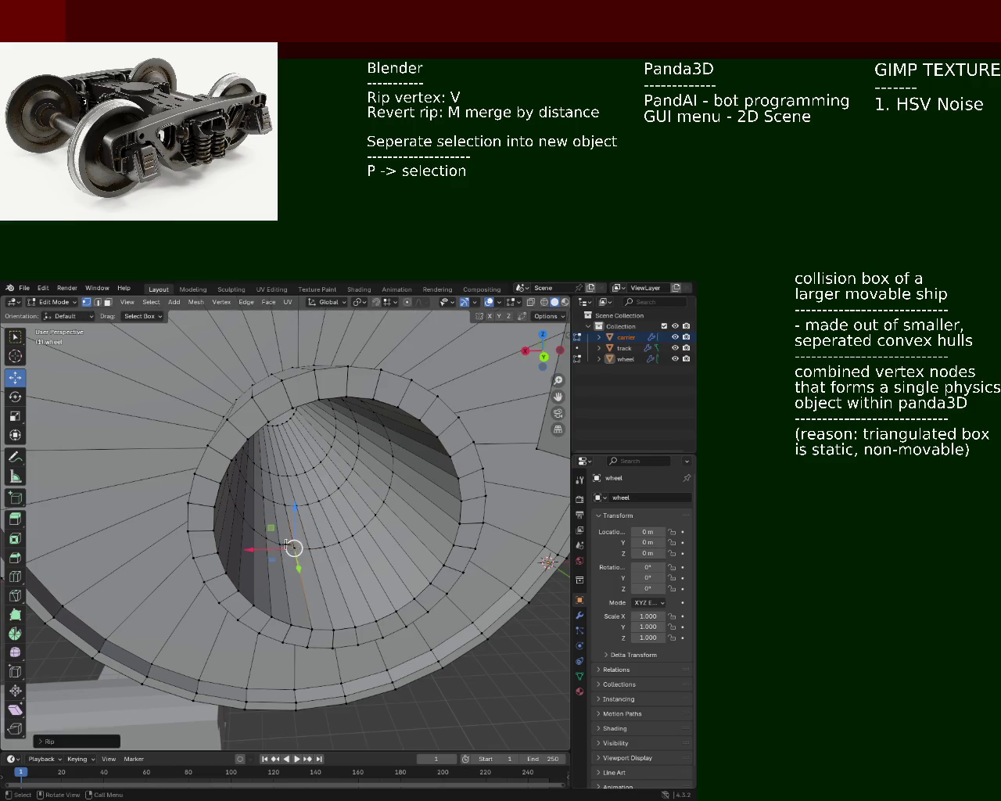
mouse_move(300, 550)
middle_down()
mouse_move(254, 572)
mouse_move(322, 572)
middle_up()
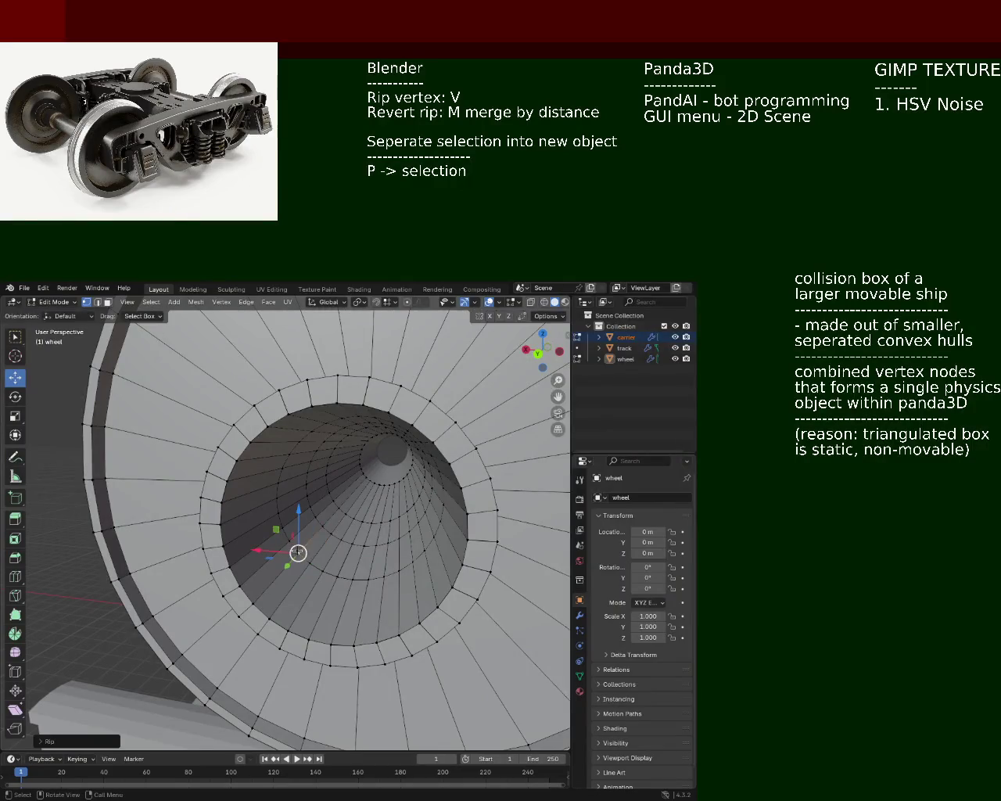
mouse_move(308, 562)
mouse_down()
mouse_move(278, 505)
mouse_move(283, 458)
mouse_move(356, 411)
mouse_up()
mouse_move(351, 416)
middle_down()
mouse_move(395, 433)
mouse_move(373, 458)
middle_up()
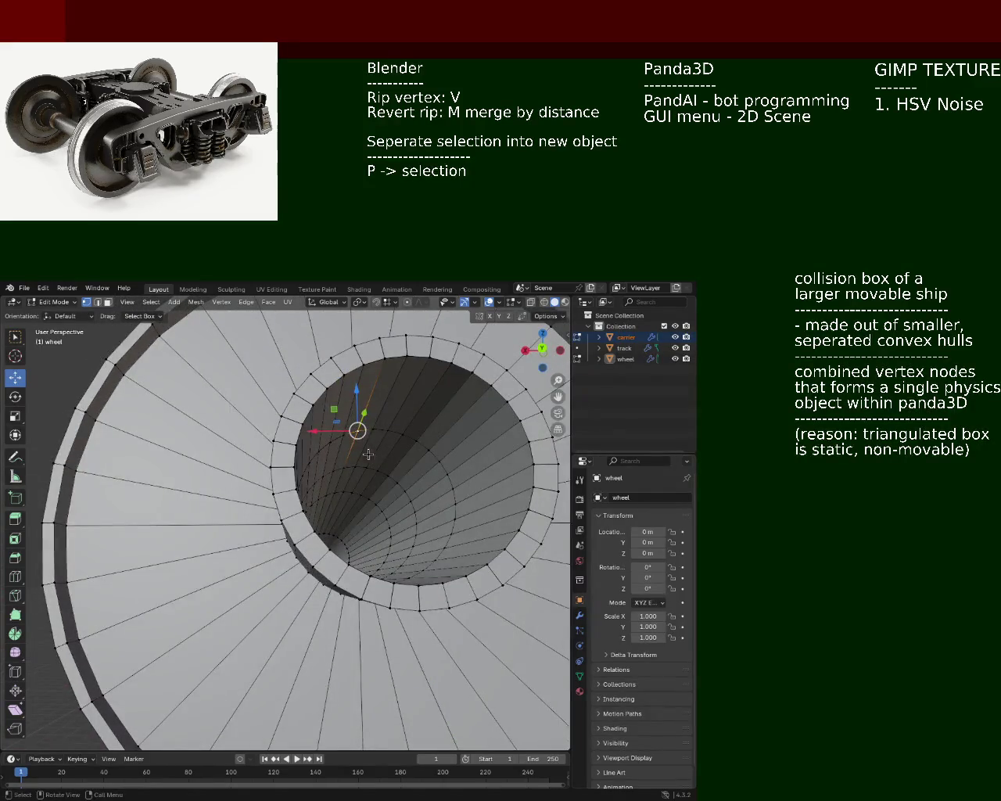
drag(357, 431, 416, 439)
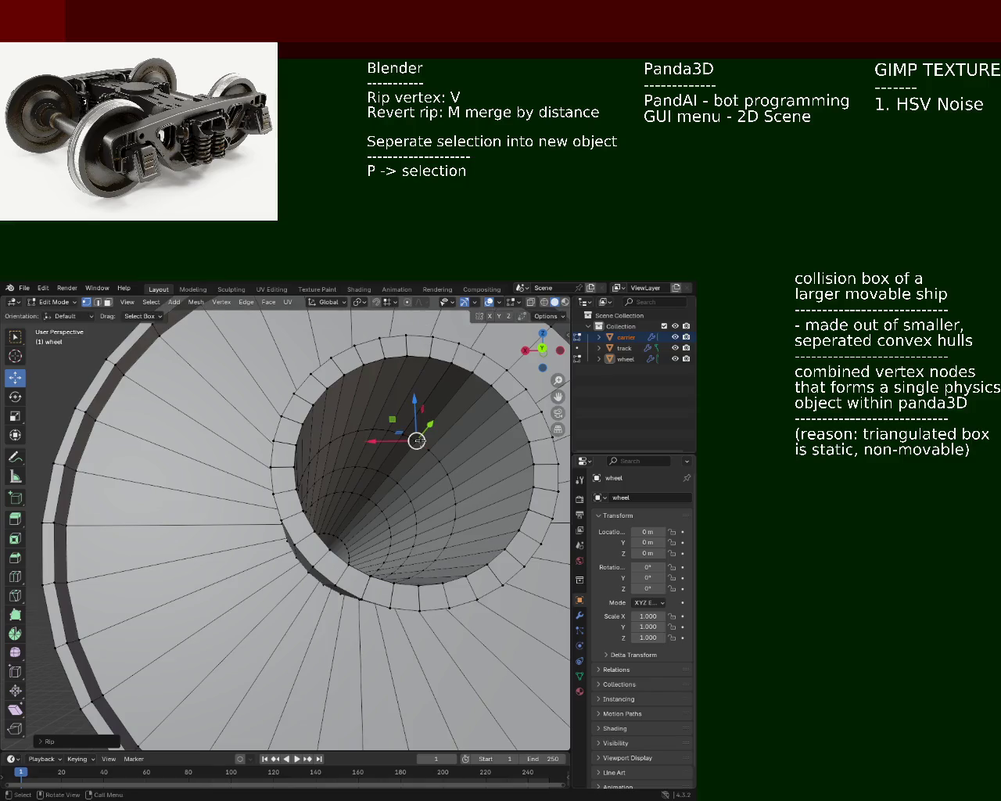
Rip successive vertices down the right side of the inner ring
drag(417, 440, 426, 452)
click(426, 452)
key(v)
click(440, 459)
key(v)
click(447, 474)
key(v)
click(453, 488)
key(v)
click(454, 503)
Continue ripping ring vertices further down and toward the lower left
key(v)
click(453, 519)
key(v)
click(455, 519)
click(453, 534)
key(v)
click(444, 545)
key(v)
click(435, 558)
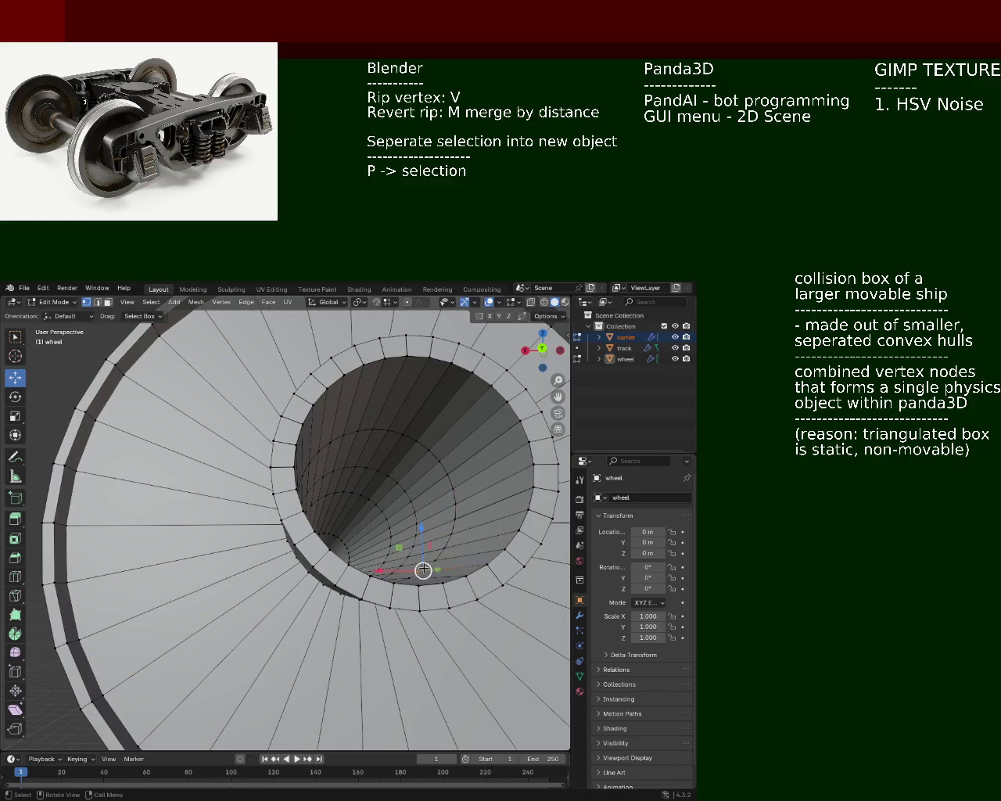
Rip a vertex at the bottom of the wheel hole, then cancel a vertical Z move
middle_drag(422, 570, 379, 598)
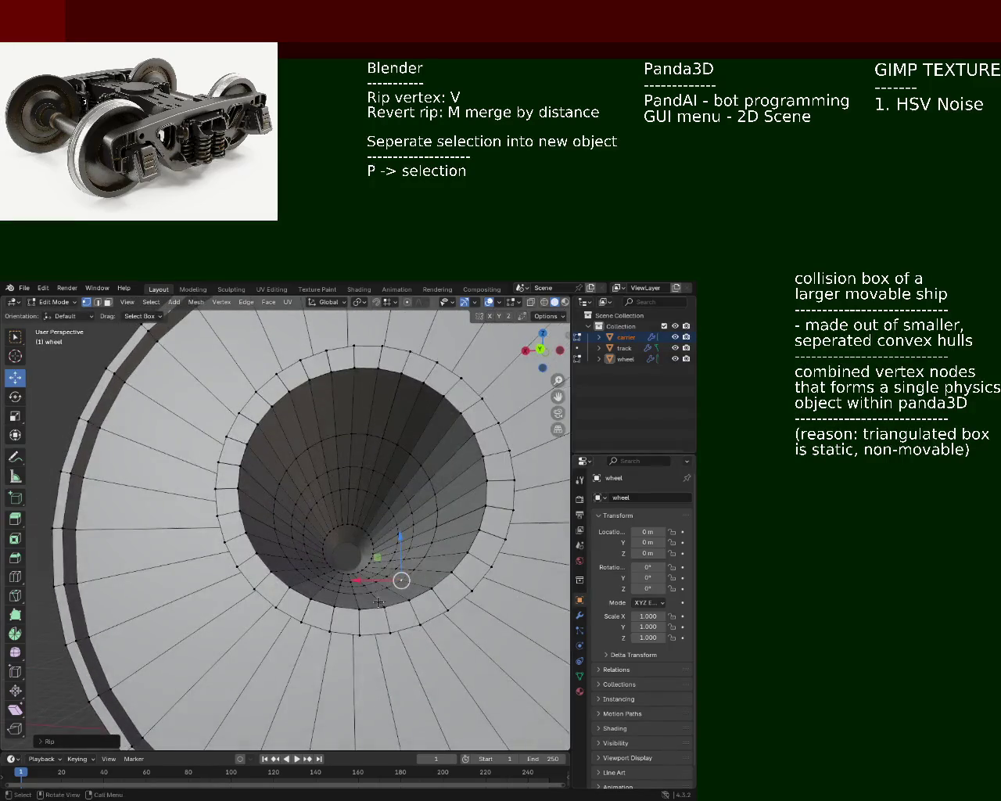
key(v)
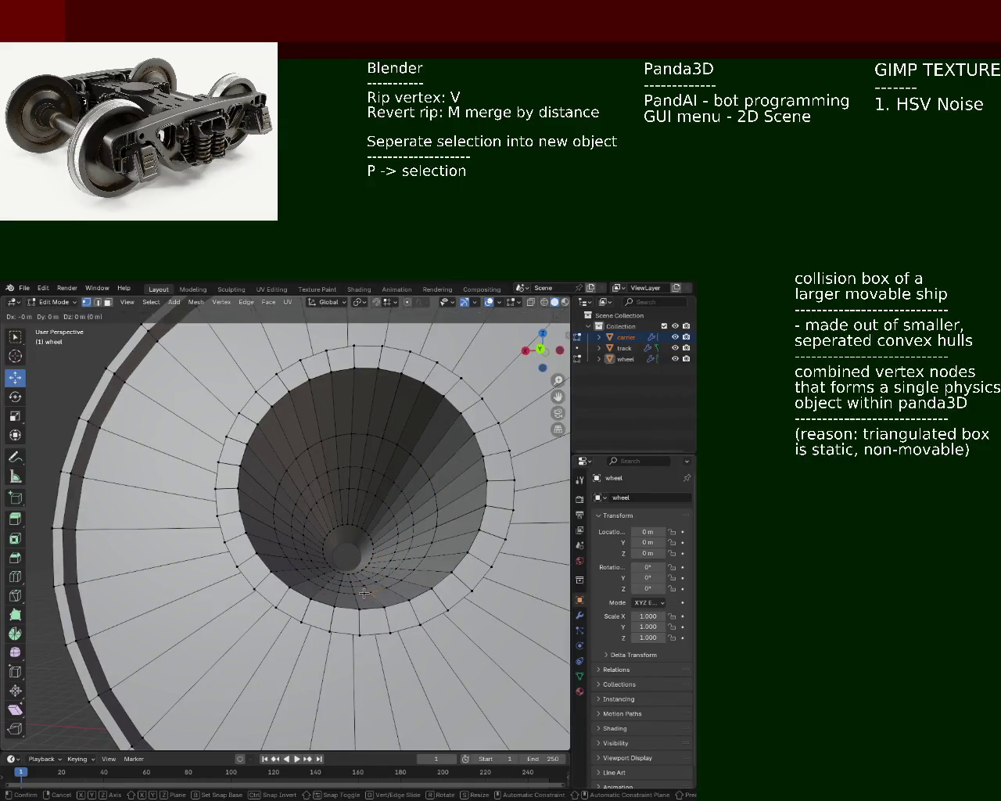
click(370, 593)
key(ctrl)
middle_drag(382, 541, 386, 553)
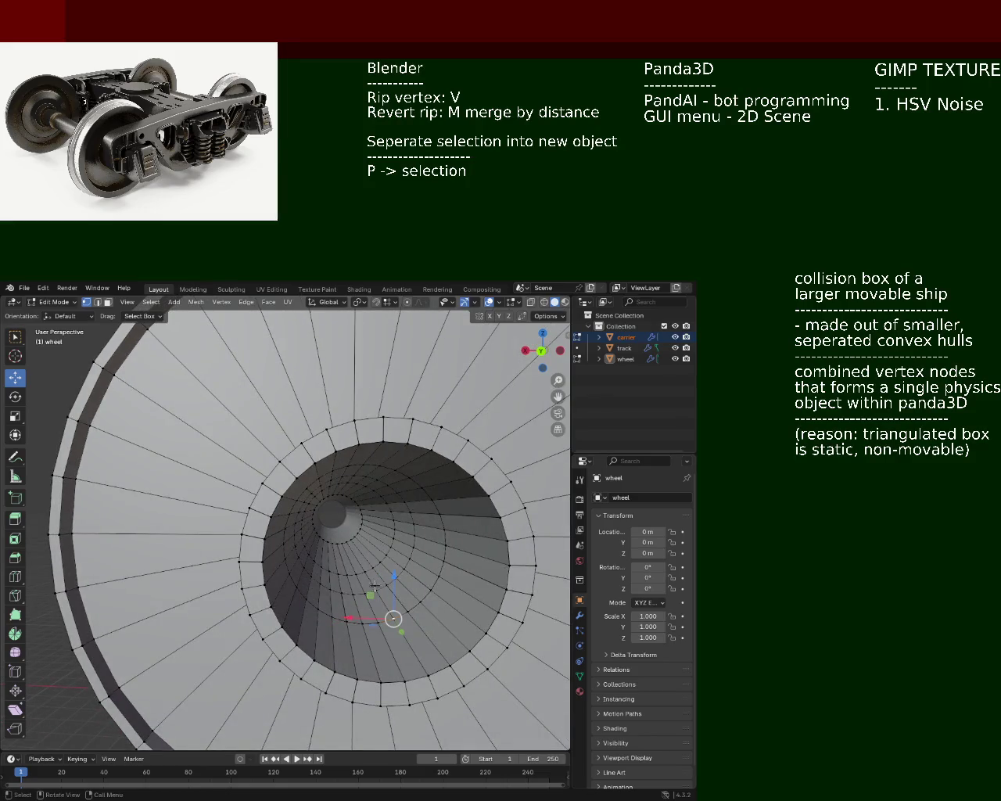
key(g)
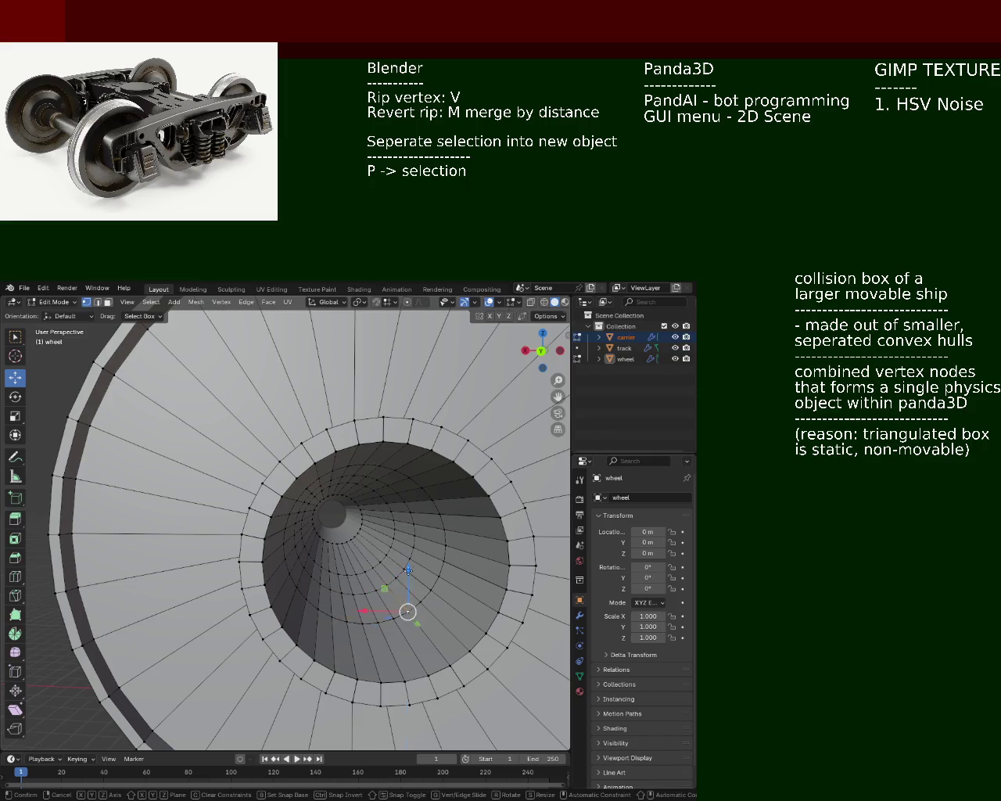
key(z)
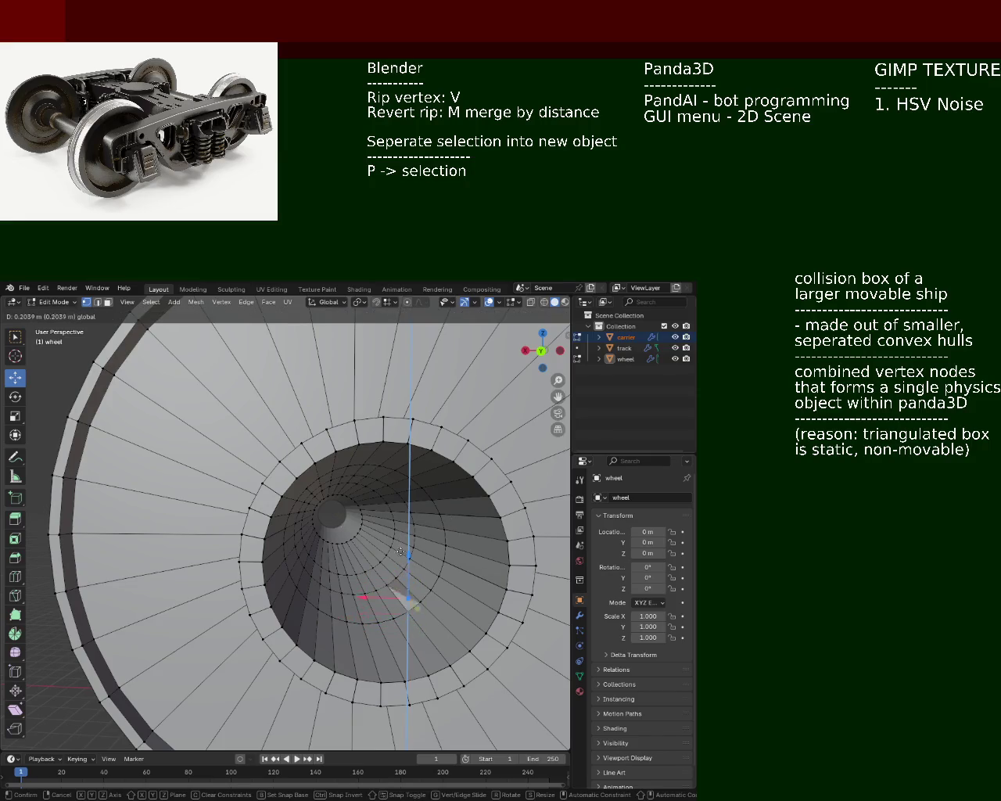
right_click(398, 553)
Move an inner-ring vertex along Z after a cancelled attempt on its neighbour
click(421, 594)
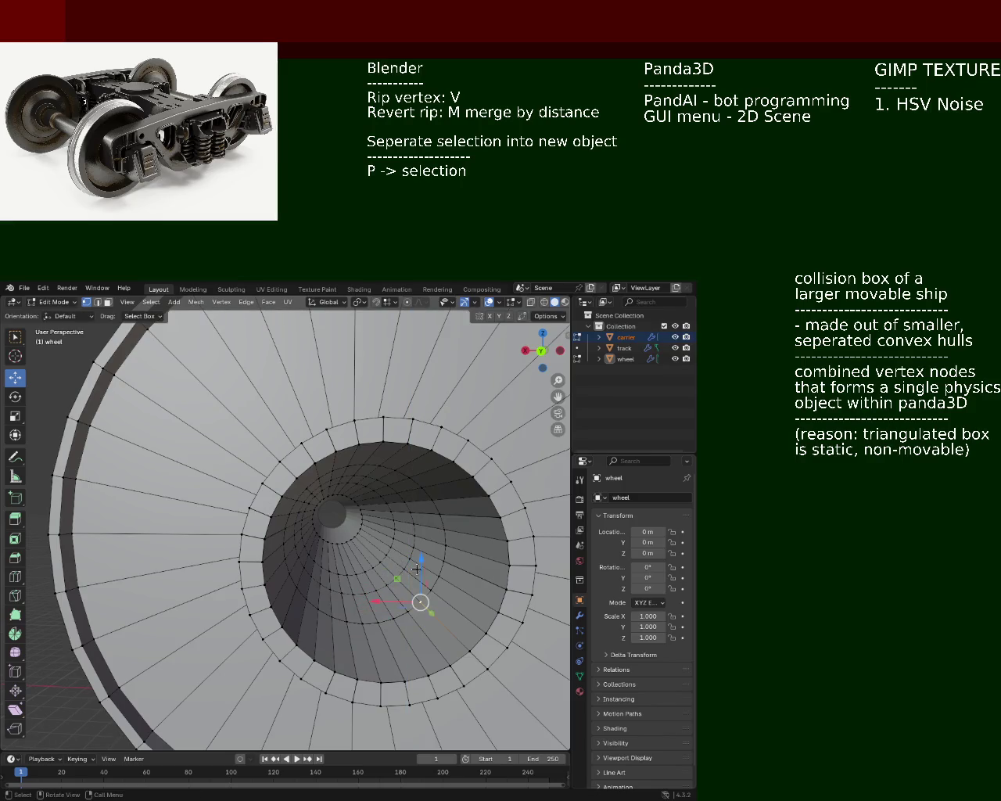
key(g)
key(z)
right_click(416, 569)
click(391, 617)
key(g)
key(z)
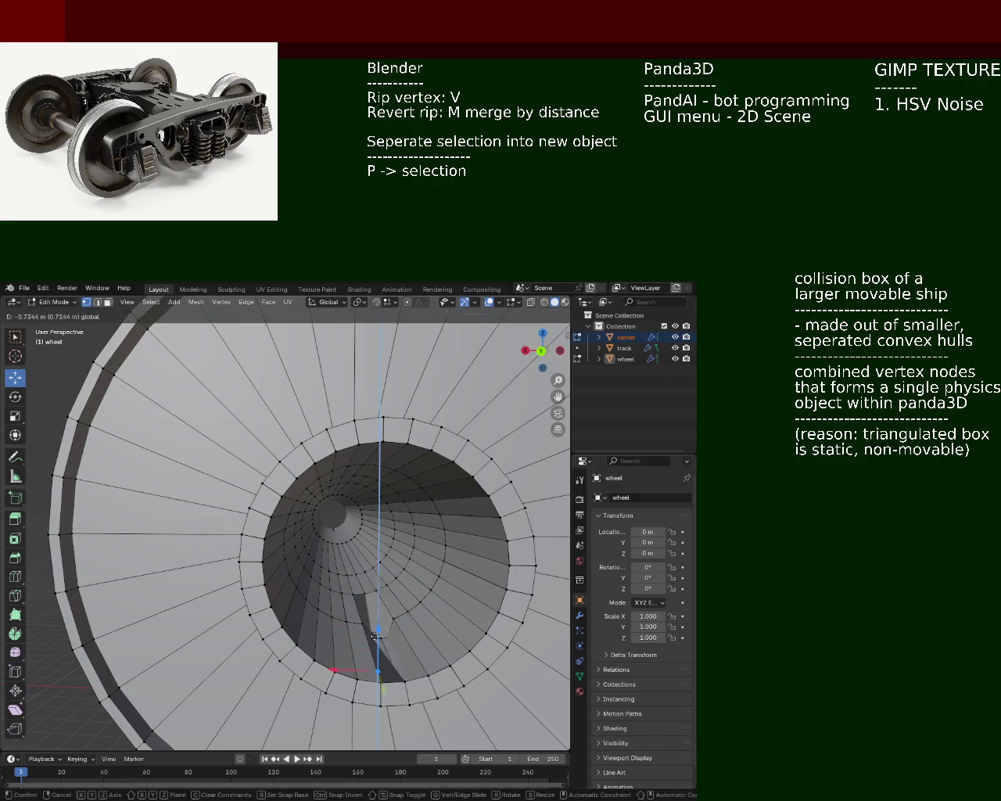
click(376, 586)
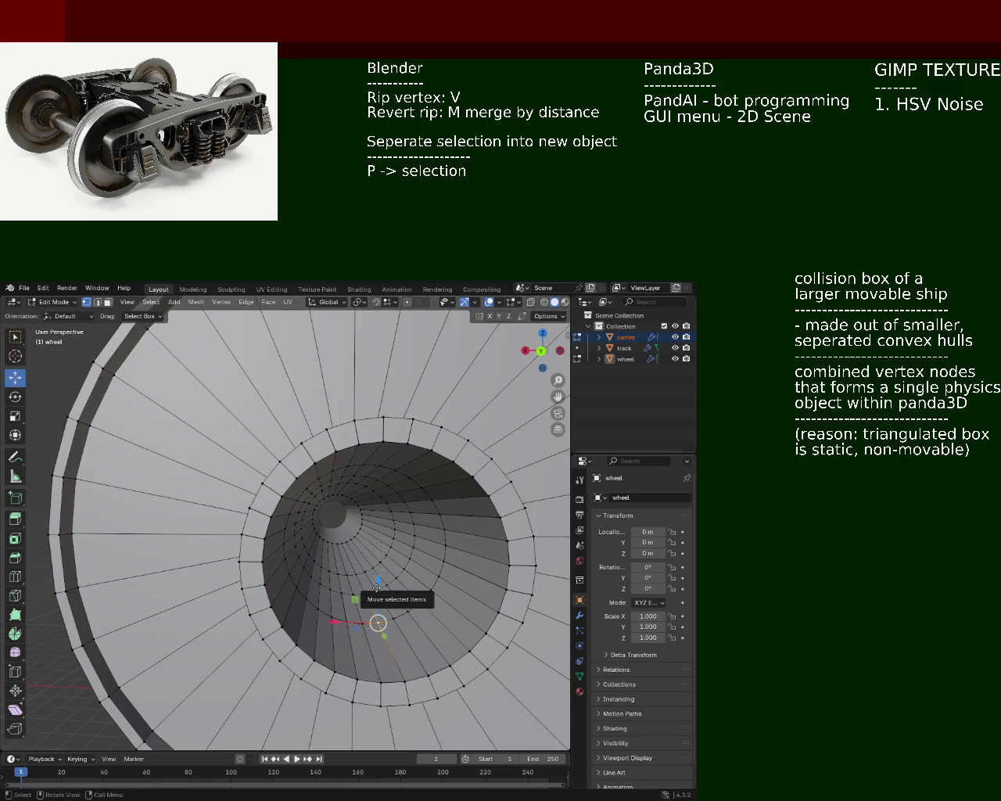
Rip two more ring vertices with Z constraint, cancelling the second
click(359, 626)
key(v)
key(z)
click(362, 600)
click(354, 626)
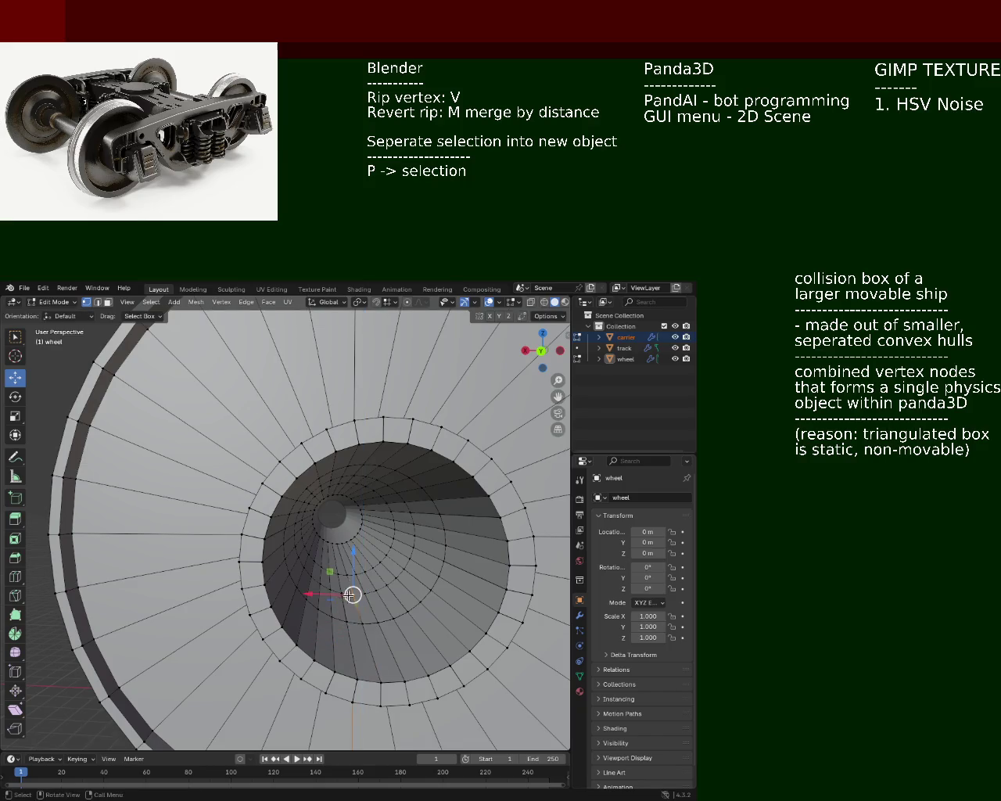
key(v)
key(z)
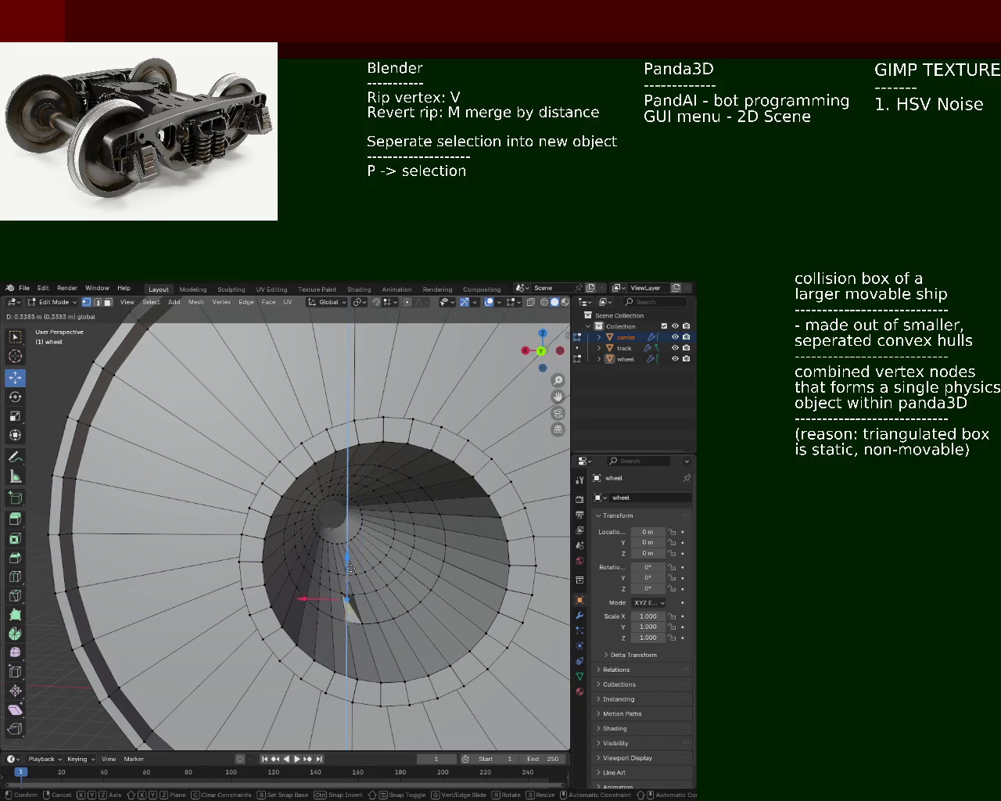
right_click(351, 568)
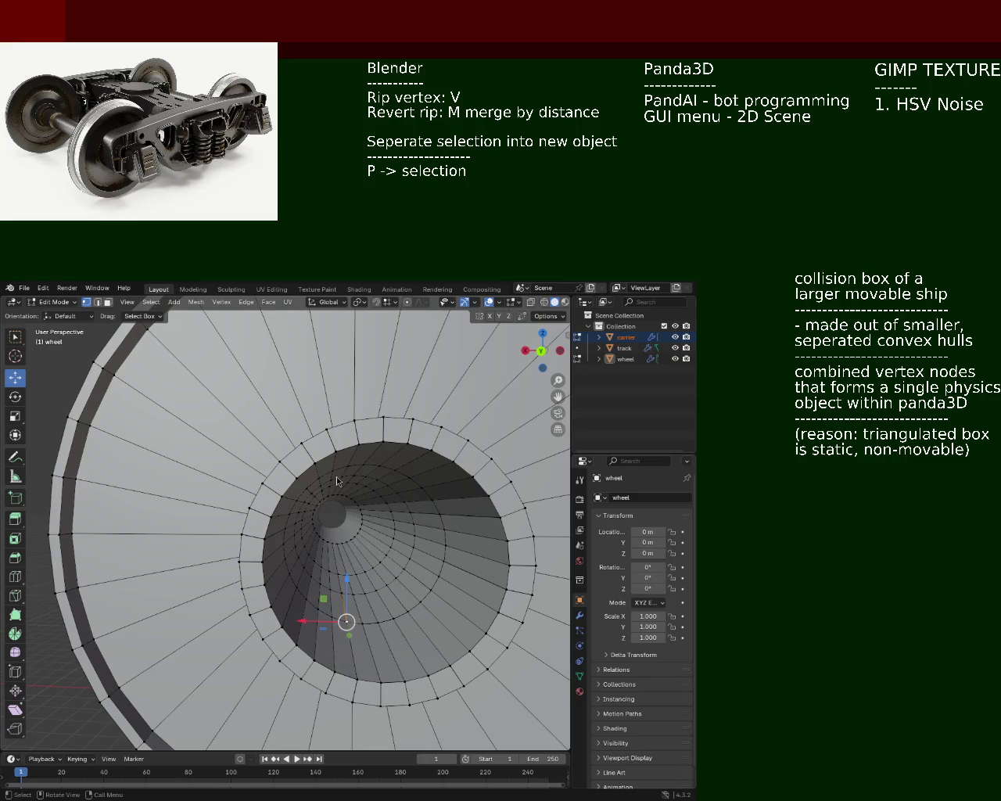
Zoom out to an oblique wheel-and-axle view and rip another inner-ring vertex
scroll(256, 434, down, 5)
mouse_move(256, 435)
middle_down()
mouse_move(447, 492)
mouse_move(333, 548)
mouse_move(334, 500)
mouse_move(300, 473)
mouse_move(313, 532)
mouse_move(352, 594)
middle_up()
key(v)
click(348, 593)
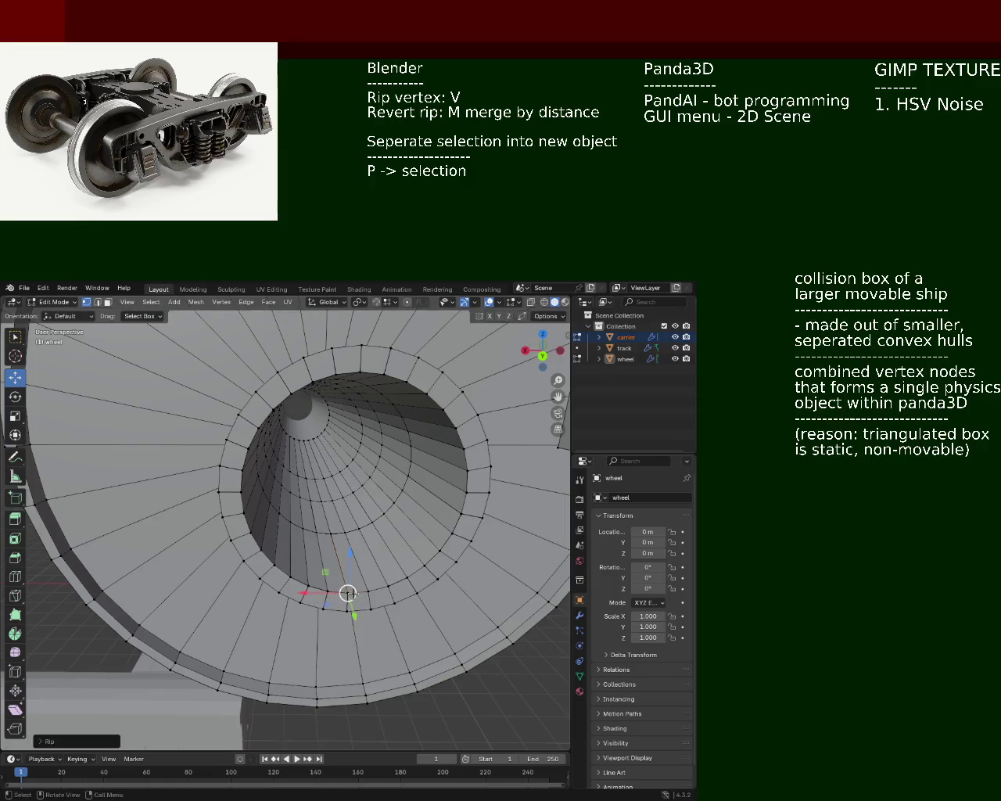
Rip a bore vertex, then rip the selected face block apart at the bore
key(v)
click(402, 580)
key(ctrl+z)
key(v)
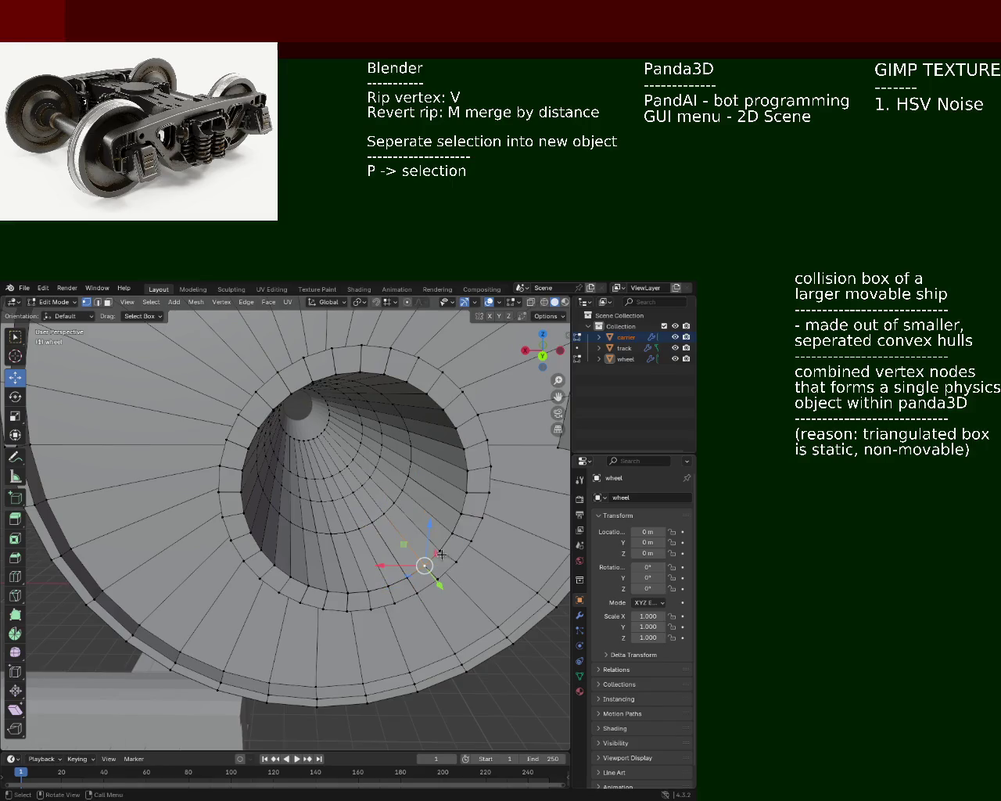
click(439, 551)
Rip the selection repeatedly, stepping it up the right side of the inner ring
key(v)
click(462, 514)
key(v)
click(464, 492)
key(v)
click(464, 469)
key(v)
click(464, 449)
key(v)
click(454, 426)
Continue ripping up and left across the ring's top, then undo the last rip moves
key(v)
click(442, 409)
key(v)
click(427, 395)
key(v)
click(406, 381)
key(v)
click(360, 369)
key(v)
click(320, 380)
click(336, 373)
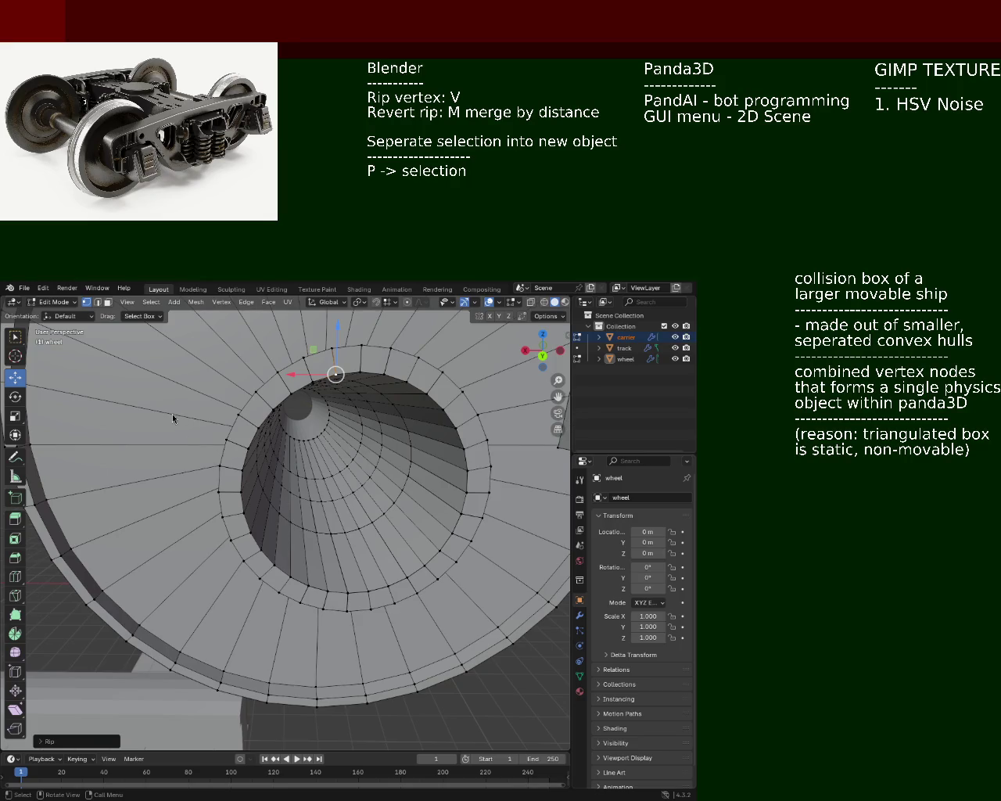
key(ctrl+z)
Clear the selection, pick an inner-ring vertex, and move and rip it loose
mouse_move(315, 382)
middle_down()
mouse_move(340, 357)
mouse_move(329, 372)
middle_up()
key(a)
key(alt+a)
click(328, 372)
key(g)
click(334, 371)
key(v)
click(308, 381)
Rip successive vertices down the left side of the inner ring
key(v)
click(276, 409)
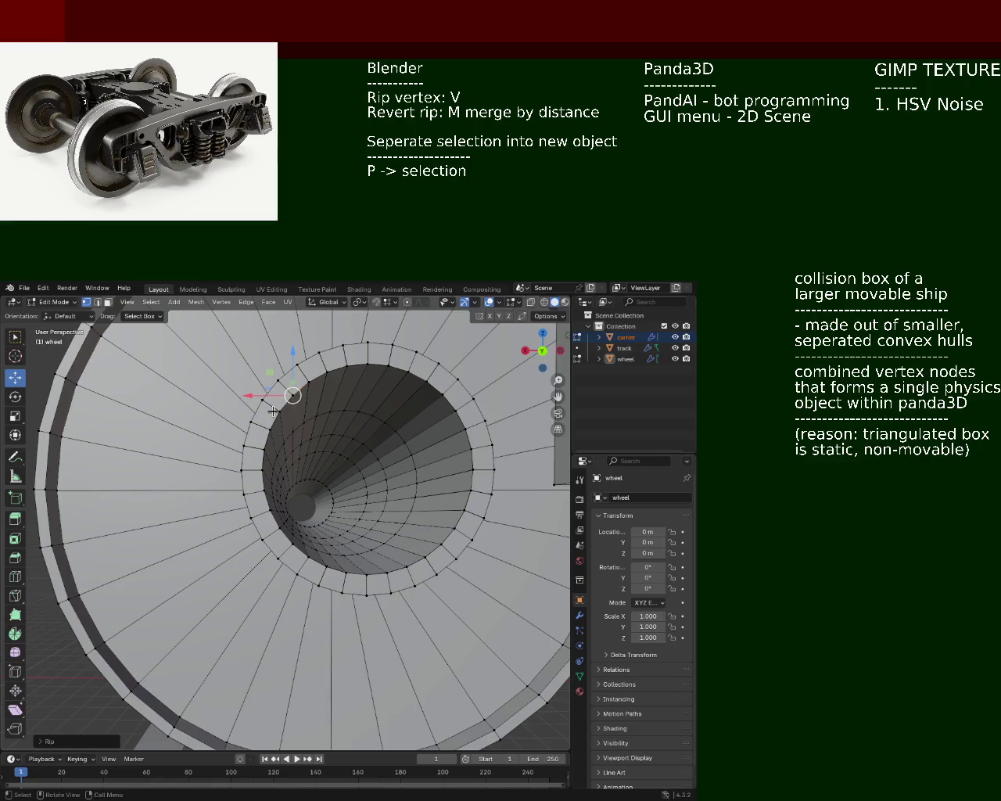
key(v)
click(269, 429)
key(v)
click(261, 450)
key(v)
click(258, 472)
key(v)
click(258, 486)
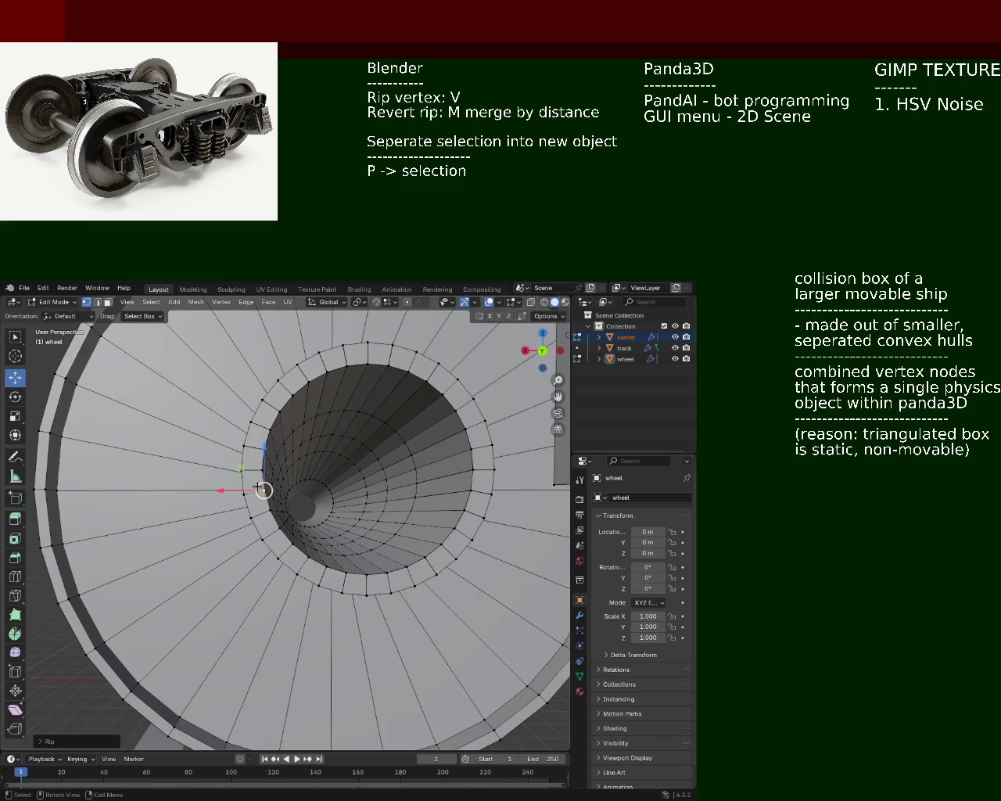
Continue ripping vertices around the bottom of the ring
key(v)
click(267, 508)
key(v)
click(278, 527)
key(v)
click(281, 532)
key(v)
click(293, 547)
key(v)
click(306, 559)
key(v)
click(325, 571)
Rip the remaining vertices up toward the right side of the ring
key(v)
click(346, 573)
key(v)
click(366, 574)
key(v)
click(387, 573)
key(v)
click(407, 561)
key(v)
click(425, 557)
Move two ripped ring vertices along the Z axis
click(383, 581)
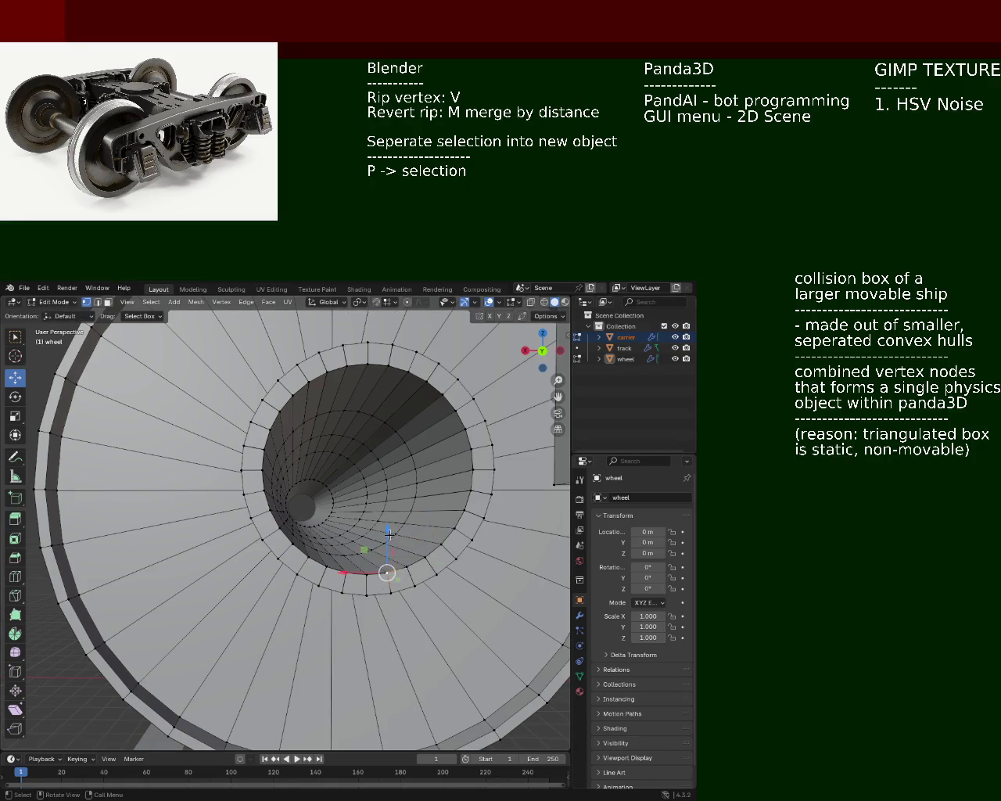
key(g)
key(z)
click(393, 538)
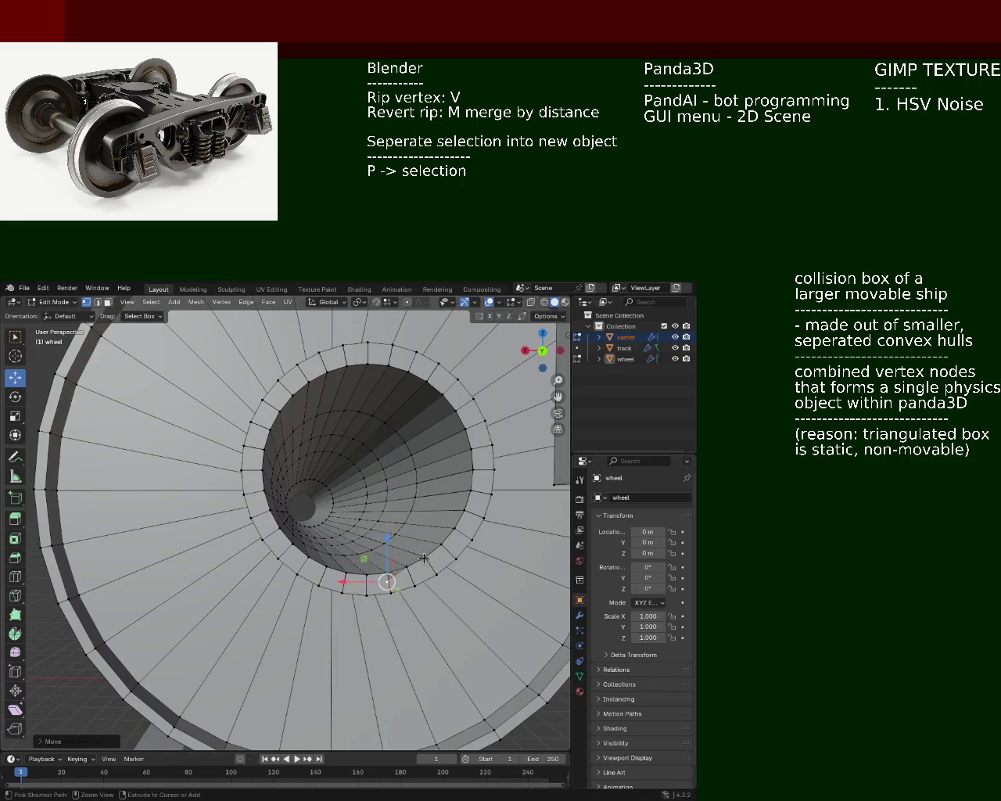
click(426, 557)
key(g)
key(z)
click(412, 575)
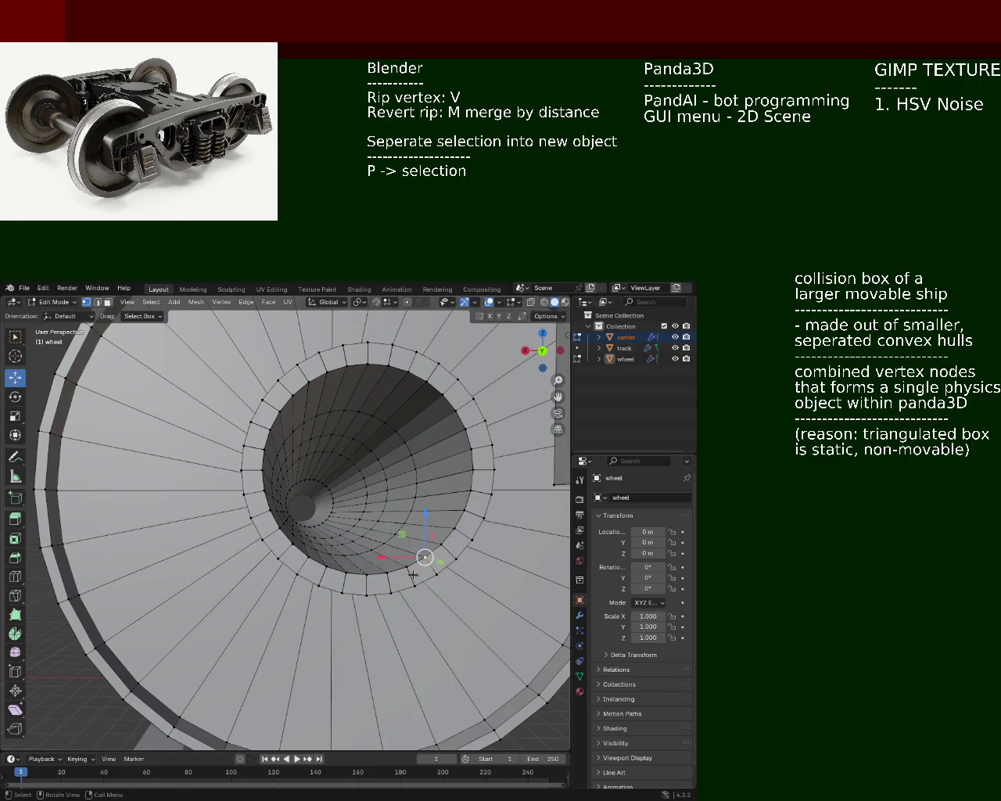
Shift two more ring vertices along Z, then view the wheel more face-on
key(g)
key(z)
click(405, 540)
click(425, 554)
key(g)
key(z)
click(429, 551)
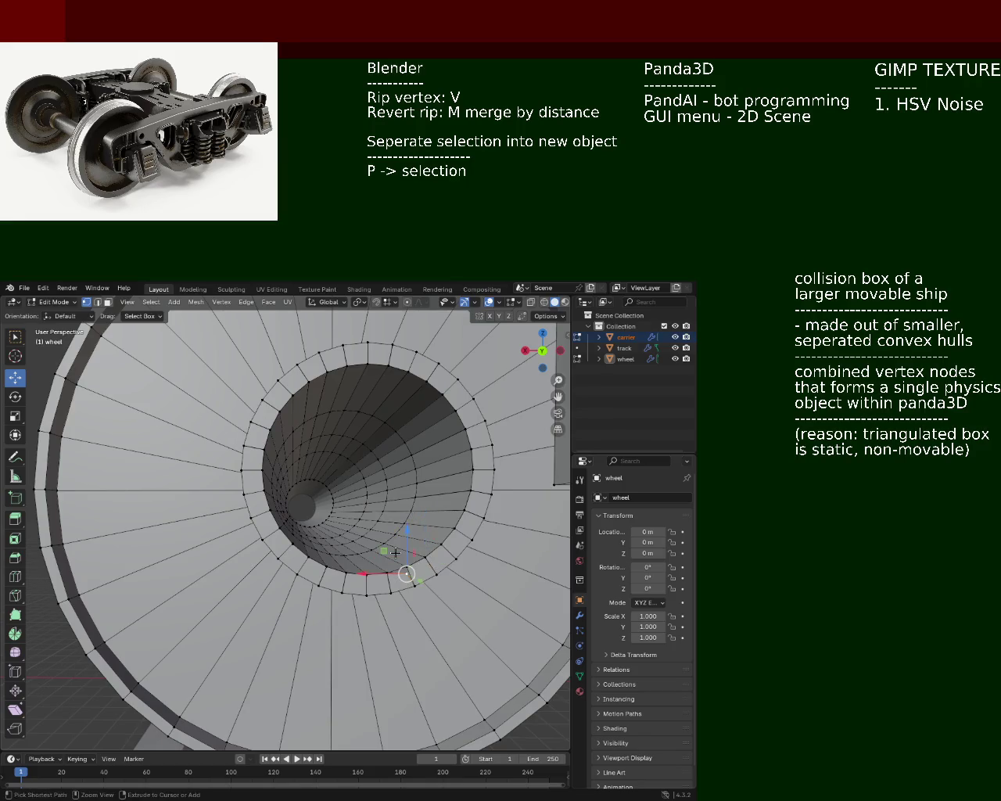
mouse_move(237, 437)
middle_down()
mouse_move(308, 494)
mouse_move(297, 502)
middle_up()
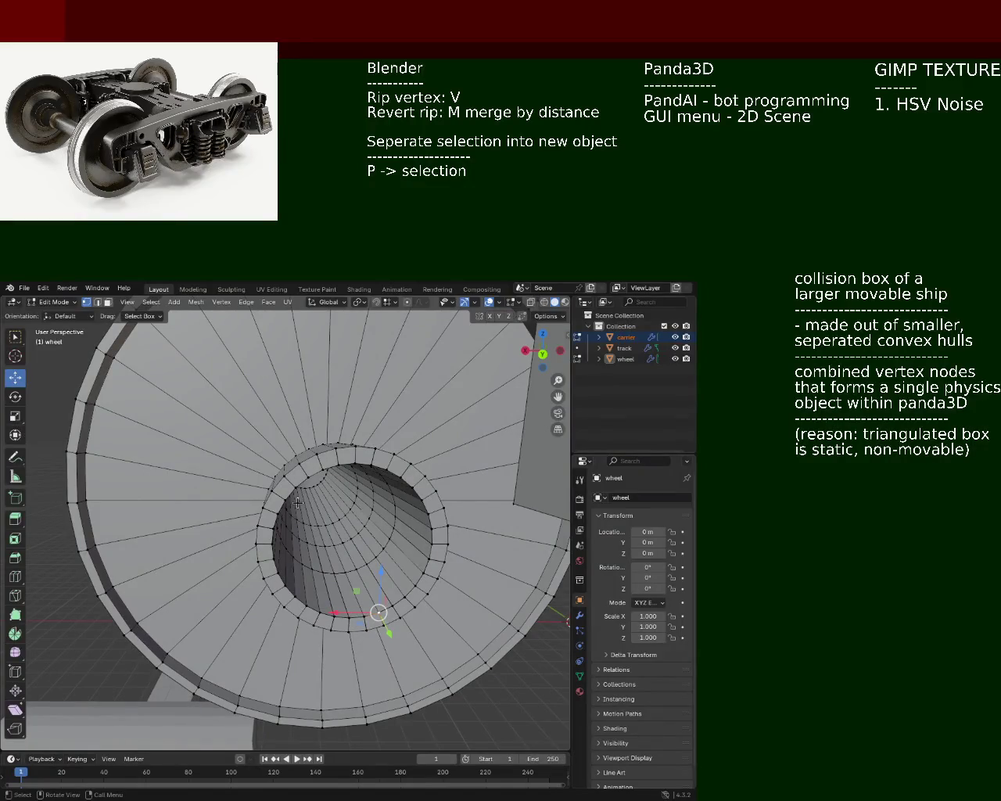
Undo the last two edits and orbit to an angled side view showing the axle
key(ctrl+z)
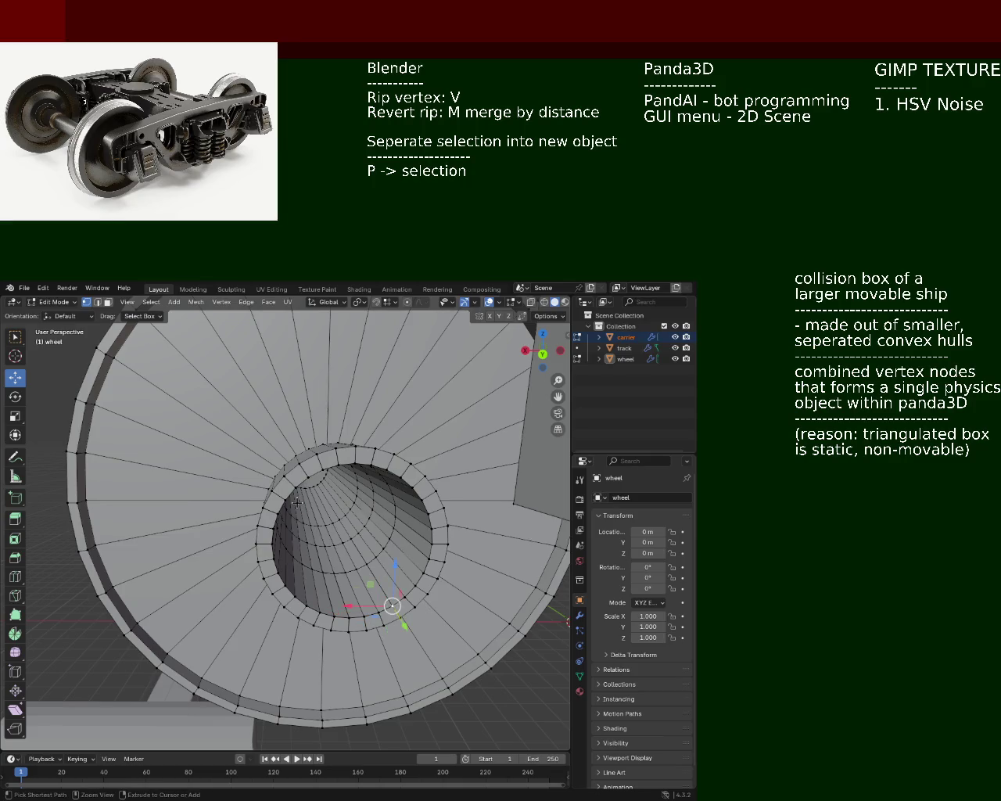
key(ctrl+z)
key(ctrl+z)
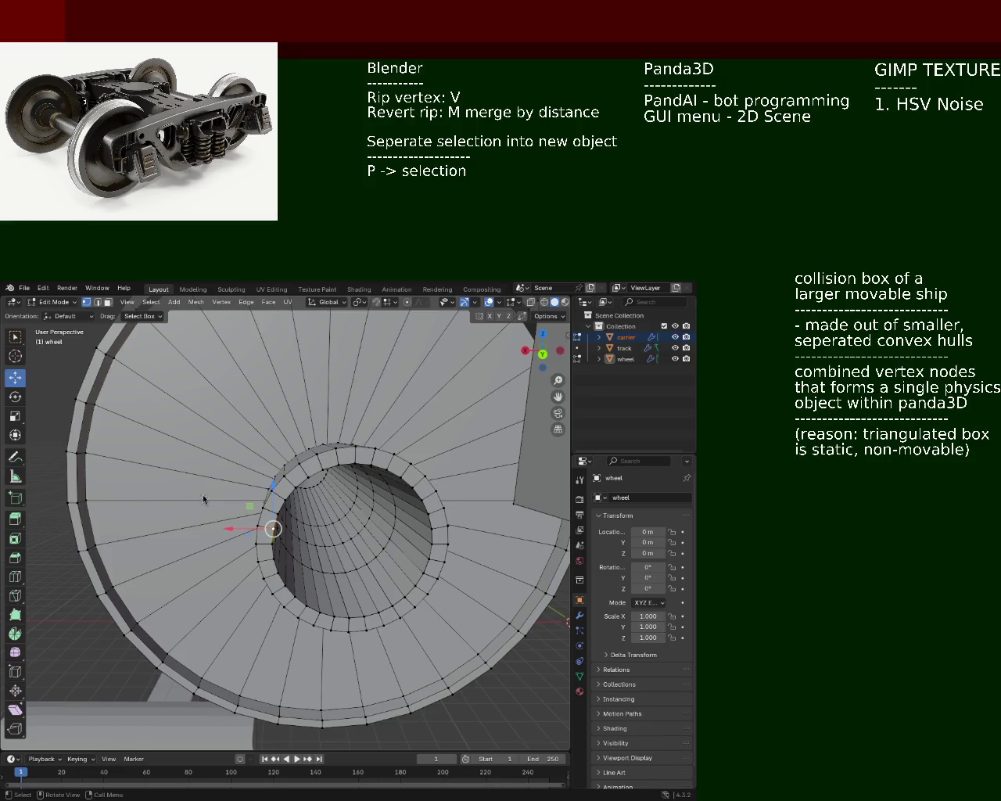
mouse_move(201, 452)
middle_down()
mouse_move(280, 464)
mouse_move(196, 435)
mouse_move(206, 458)
middle_up()
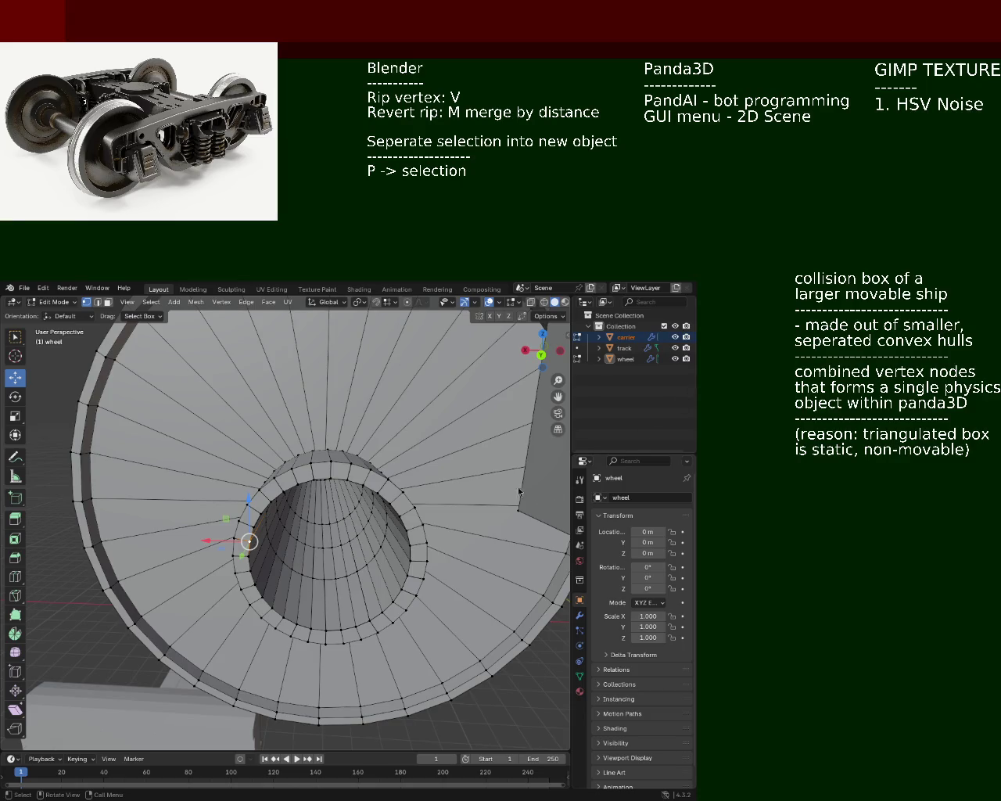
mouse_move(329, 522)
middle_down()
mouse_move(397, 578)
mouse_move(362, 540)
middle_up()
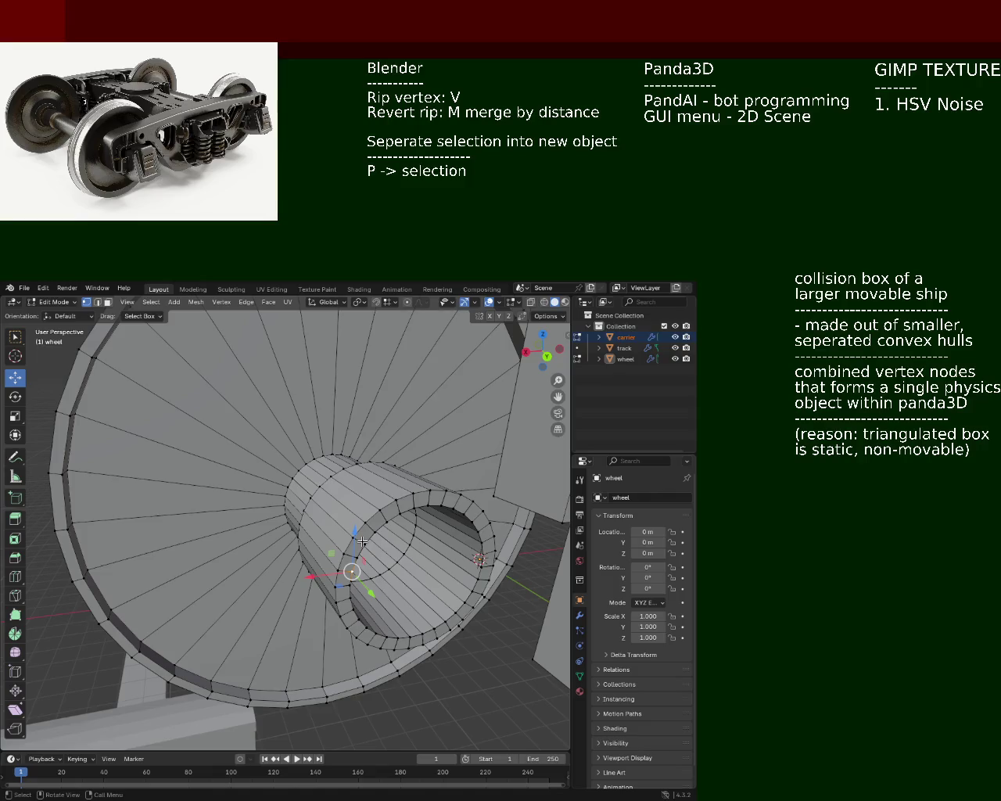
middle_drag(352, 538, 290, 536)
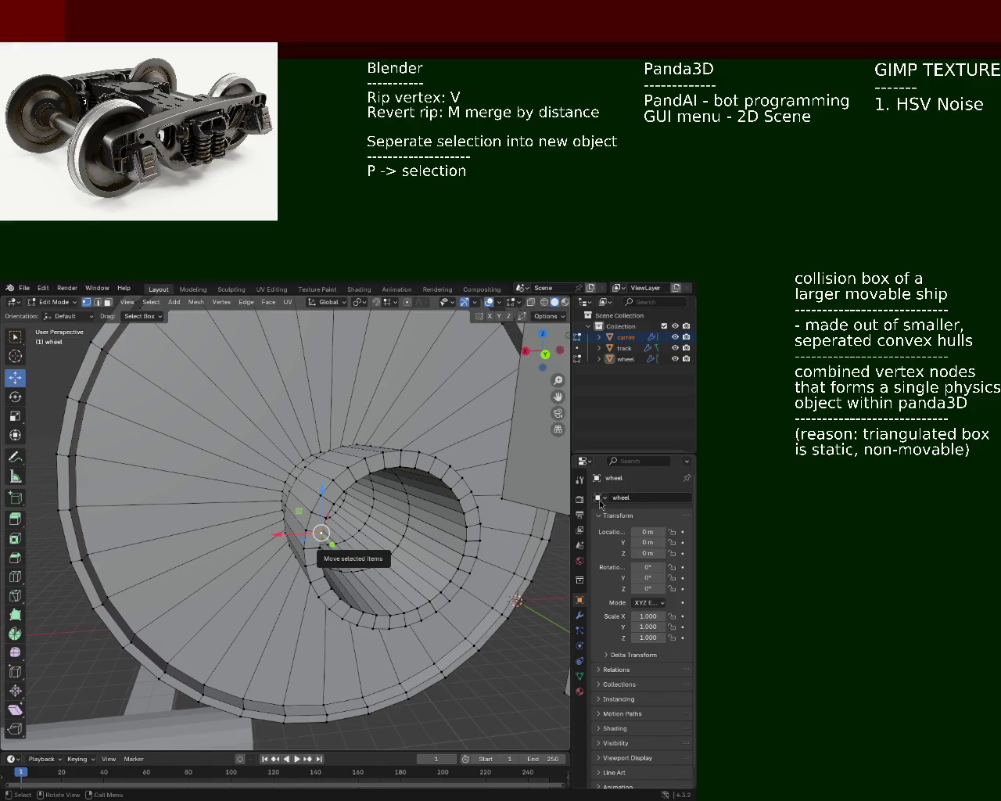
mouse_move(323, 530)
middle_down()
mouse_move(462, 571)
mouse_move(292, 482)
mouse_move(348, 486)
mouse_move(311, 470)
middle_up()
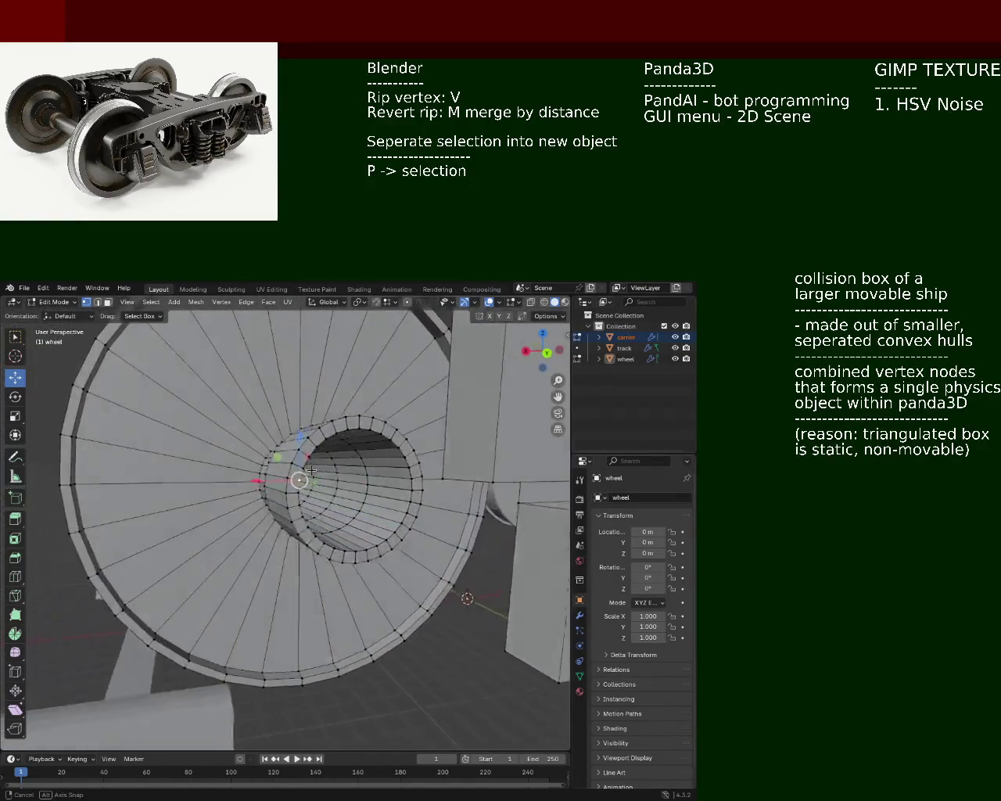
mouse_move(311, 469)
middle_down()
mouse_move(249, 447)
mouse_move(299, 506)
mouse_move(313, 557)
middle_up()
click(316, 554)
right_click(324, 569)
key(Escape)
click(334, 566)
right_click(333, 568)
key(Escape)
click(344, 566)
right_click(348, 566)
key(Escape)
right_click(351, 564)
key(Escape)
right_click(367, 556)
key(Escape)
right_click(377, 552)
key(Escape)
right_click(375, 536)
key(Escape)
middle_drag(375, 536, 404, 501)
right_click(404, 501)
key(Escape)
right_click(404, 488)
key(Escape)
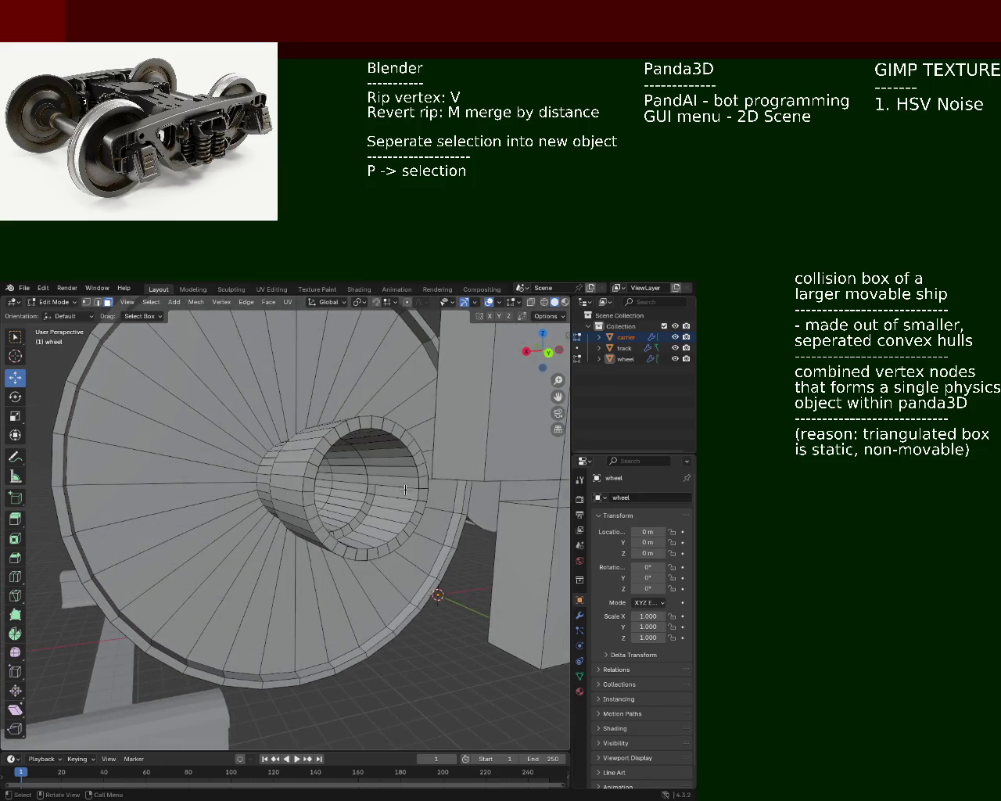
right_click(405, 483)
key(Escape)
right_click(407, 475)
key(Escape)
right_click(406, 469)
key(Escape)
middle_drag(406, 469, 388, 496)
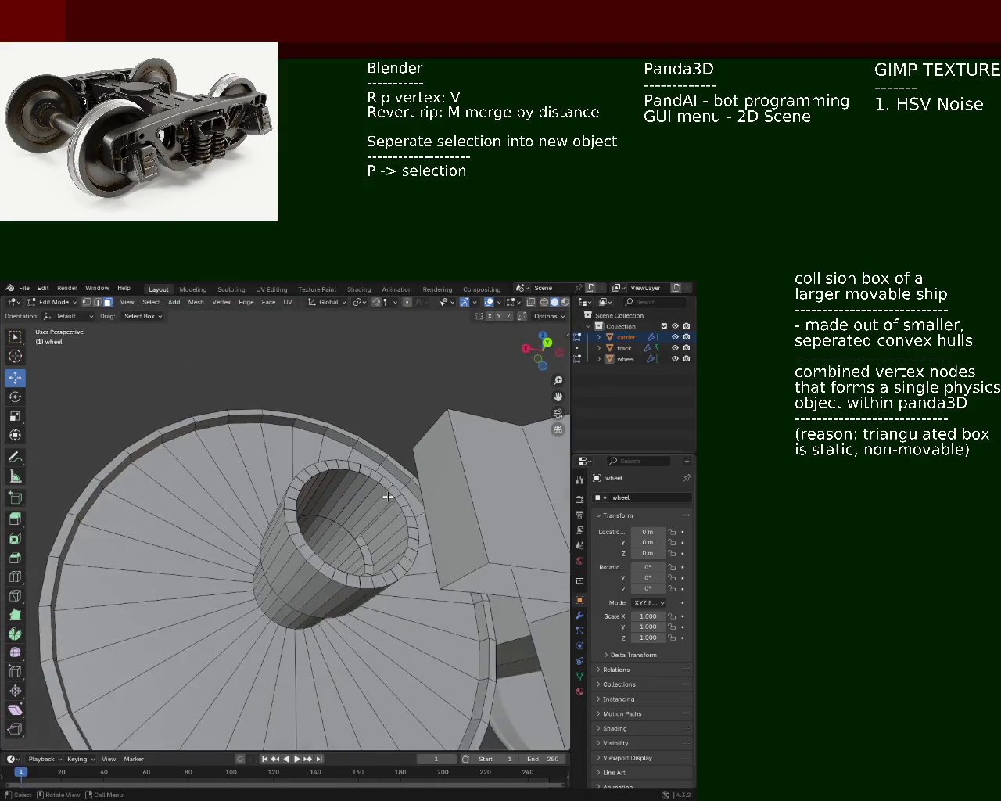
right_click(380, 498)
key(Escape)
right_click(365, 496)
key(Escape)
right_click(356, 494)
key(Escape)
right_click(342, 493)
key(Escape)
right_click(337, 492)
key(Escape)
middle_drag(337, 492, 371, 495)
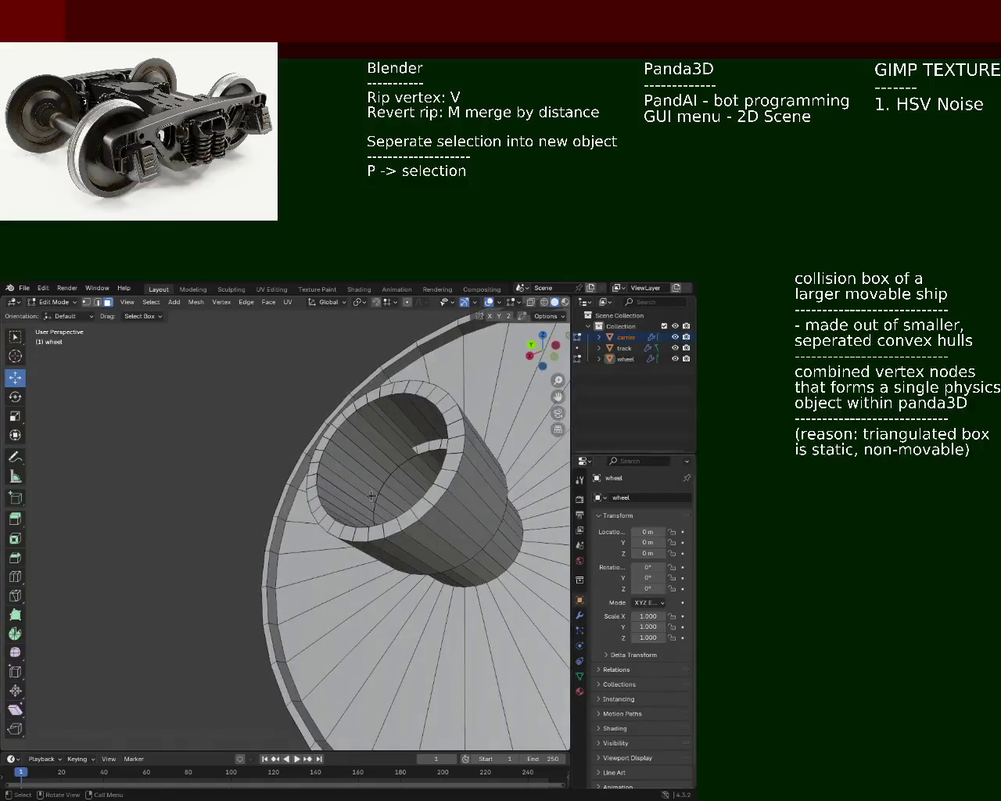
right_click(379, 452)
key(Escape)
click(379, 452)
click(359, 467)
right_click(353, 474)
key(Escape)
right_click(345, 484)
key(Escape)
click(345, 486)
middle_drag(346, 486, 340, 557)
Delete the selected face from the wheel hub's inner ring using Delete > Faces
key(x)
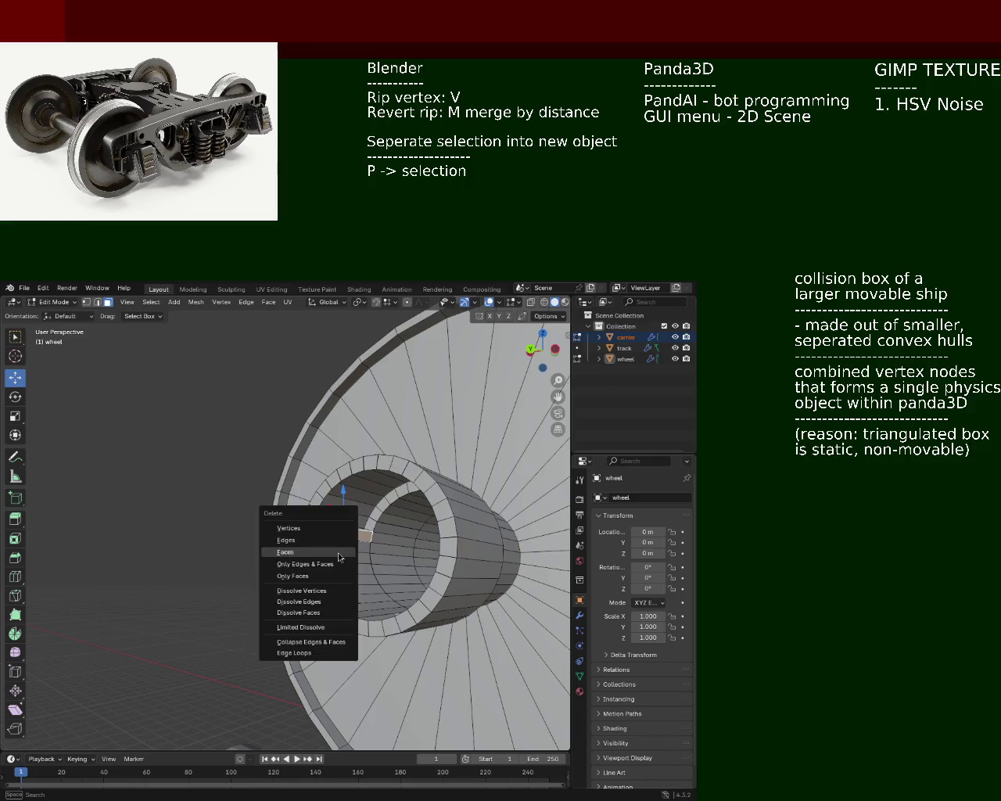
key(Escape)
key(x)
key(Escape)
key(x)
click(352, 557)
Select the next hub faces down the inner ring and bring up the delete options for each
key(x)
key(Escape)
click(354, 588)
key(x)
key(Escape)
key(x)
key(Escape)
key(x)
key(Escape)
click(366, 608)
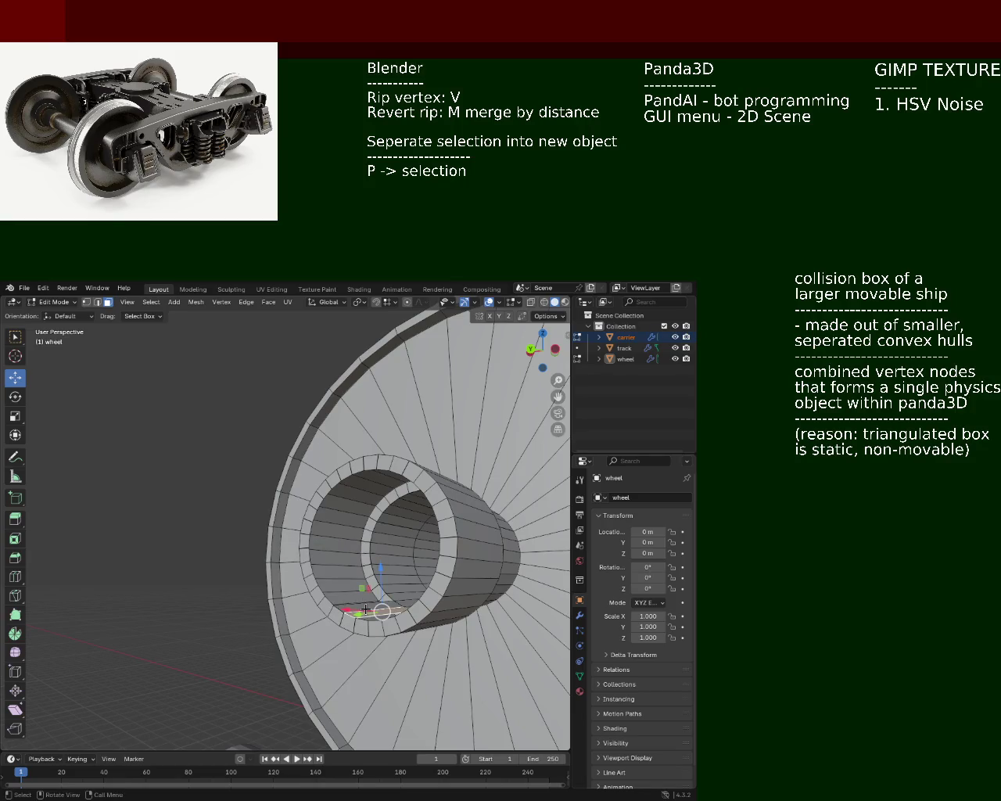
key(x)
key(Escape)
middle_drag(365, 608, 391, 644)
key(x)
key(Escape)
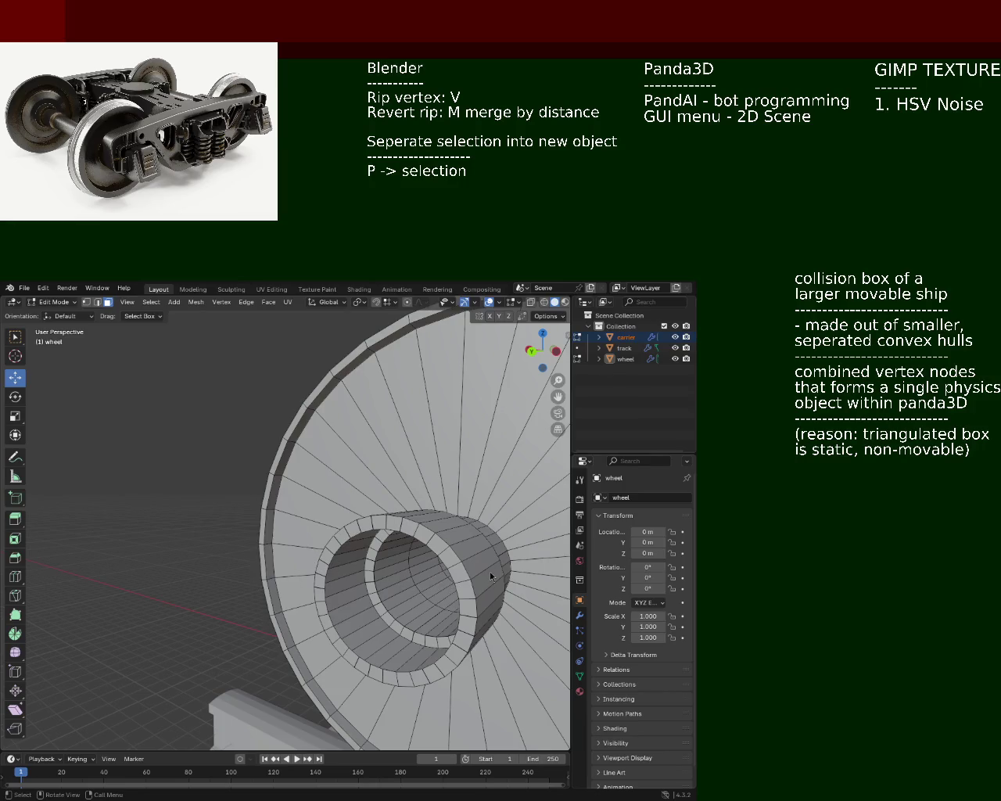
Move one inner-ring hub face -0.1788 m along X, then zoom out to the whole bogie
scroll(492, 577, up, 3)
mouse_move(491, 577)
middle_down()
mouse_move(372, 467)
mouse_move(374, 497)
middle_up()
click(374, 498)
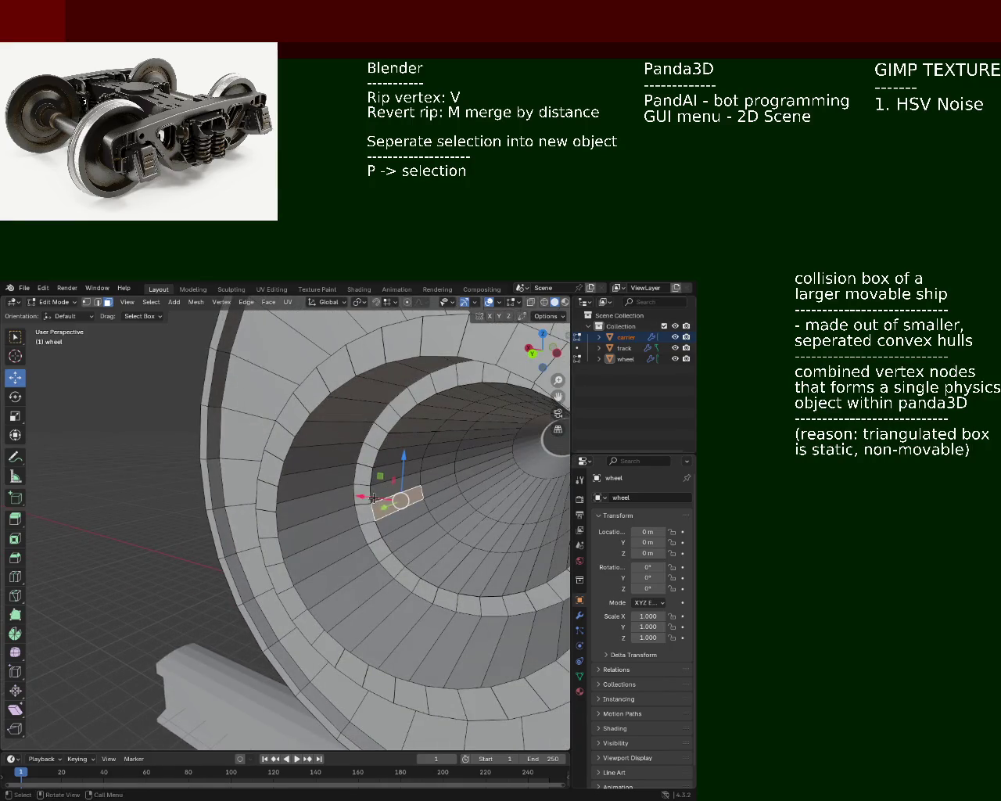
drag(374, 497, 388, 495)
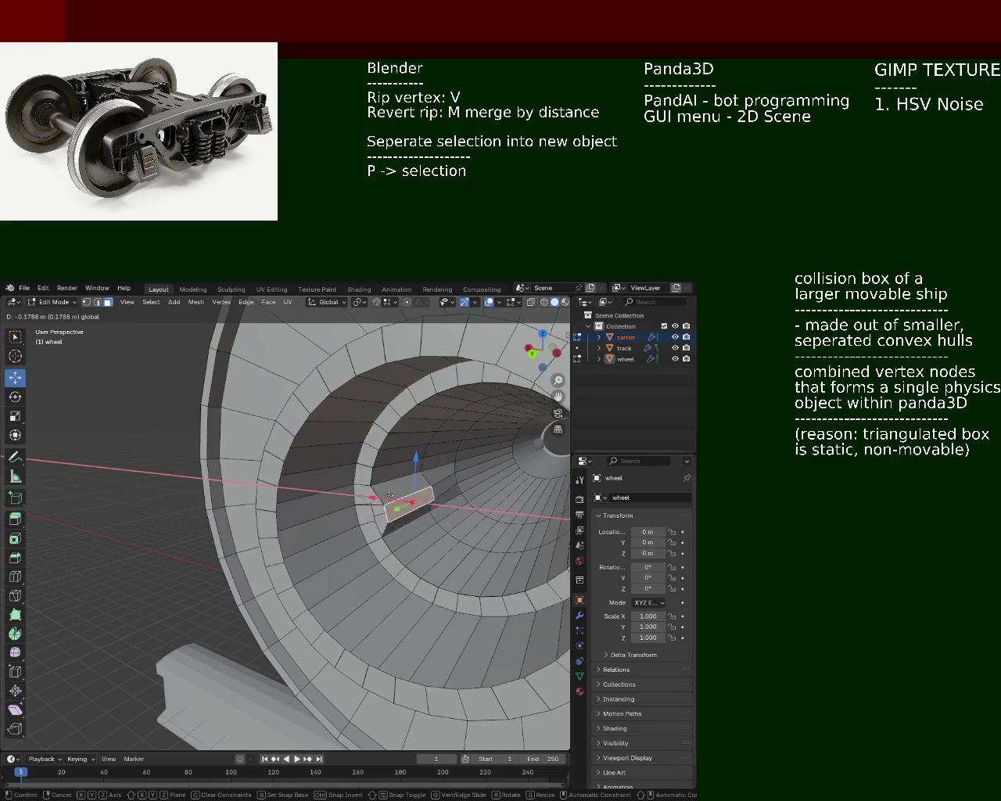
click(383, 488)
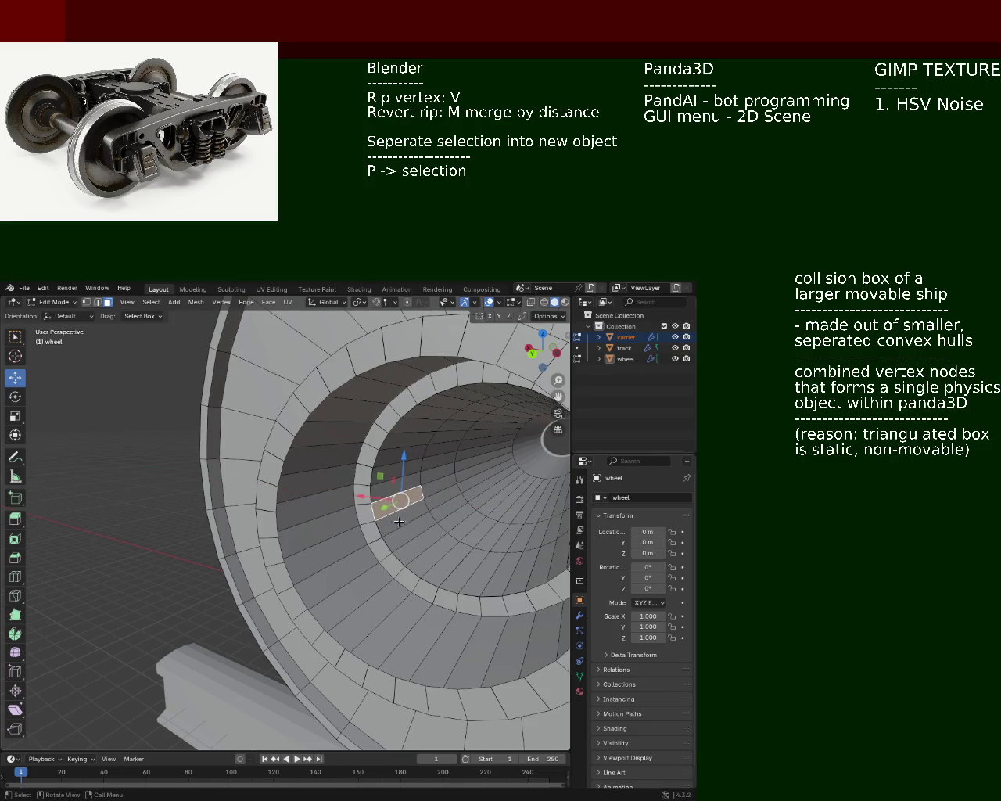
middle_drag(399, 521, 439, 459)
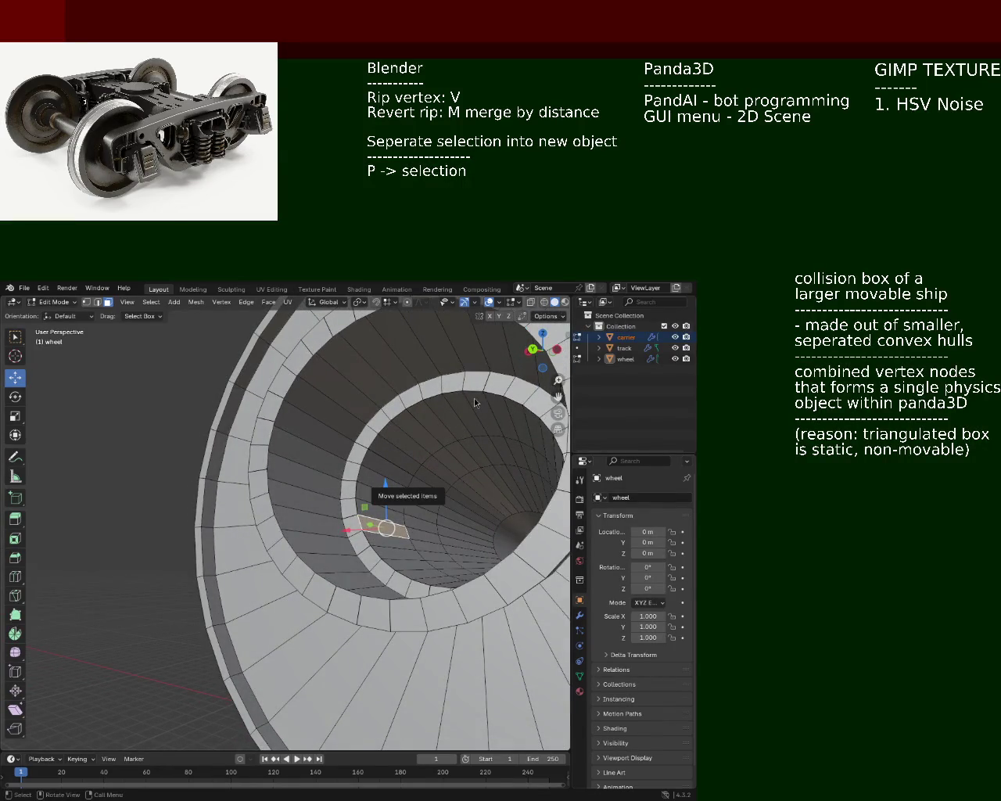
mouse_move(228, 404)
ctrl+middle_down()
mouse_move(334, 497)
mouse_move(309, 477)
mouse_move(268, 516)
mouse_move(434, 549)
mouse_move(334, 509)
mouse_move(336, 524)
ctrl+middle_up()
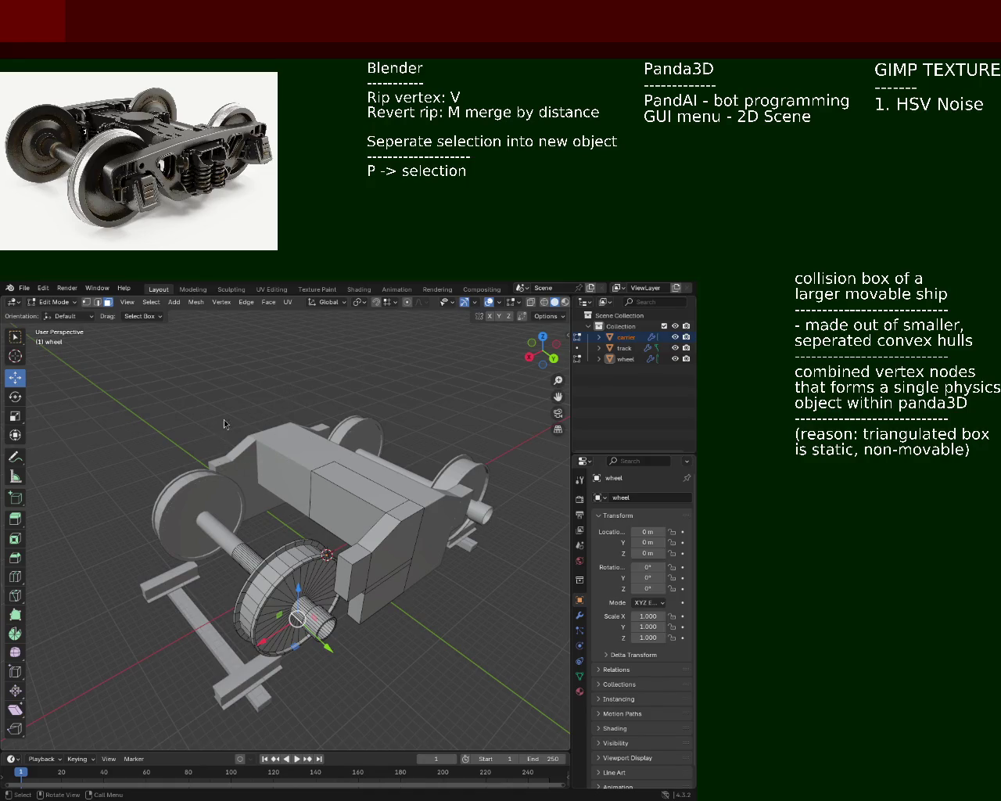
Orbit and zoom around the carrier from a side-on view to a high three-quarter view
mouse_move(224, 424)
middle_down()
mouse_move(338, 449)
mouse_move(211, 528)
middle_up()
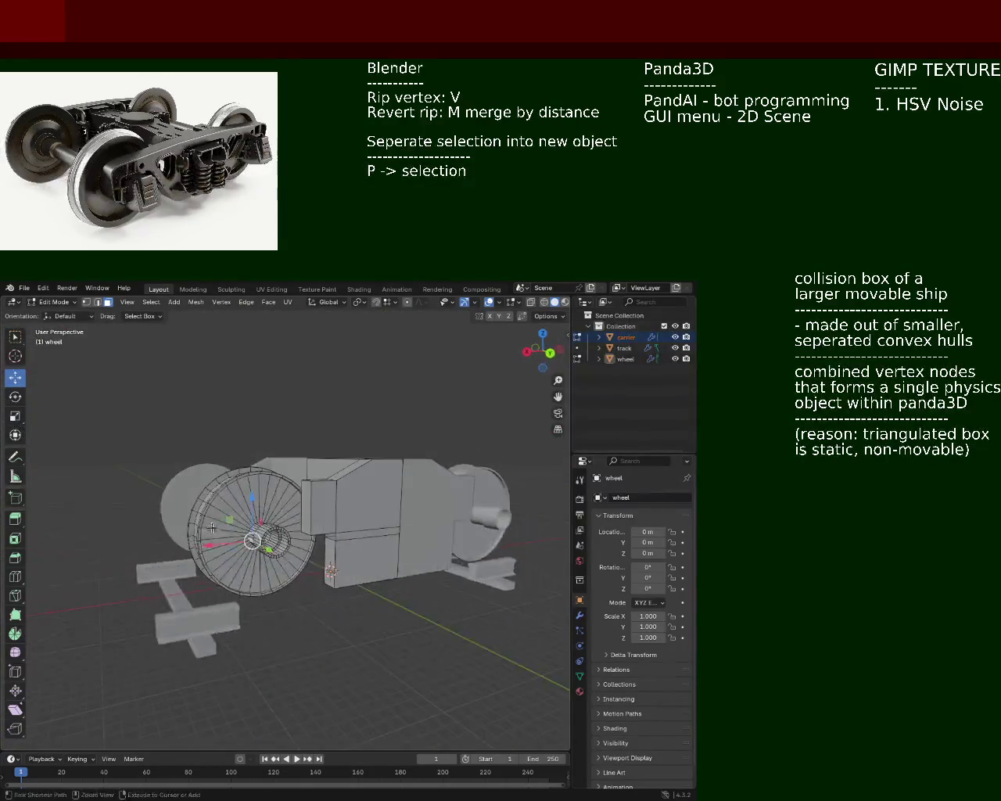
scroll(211, 527, up, 3)
mouse_move(211, 527)
middle_down()
mouse_move(320, 526)
mouse_move(328, 541)
mouse_move(424, 544)
mouse_move(519, 513)
mouse_move(334, 482)
middle_up()
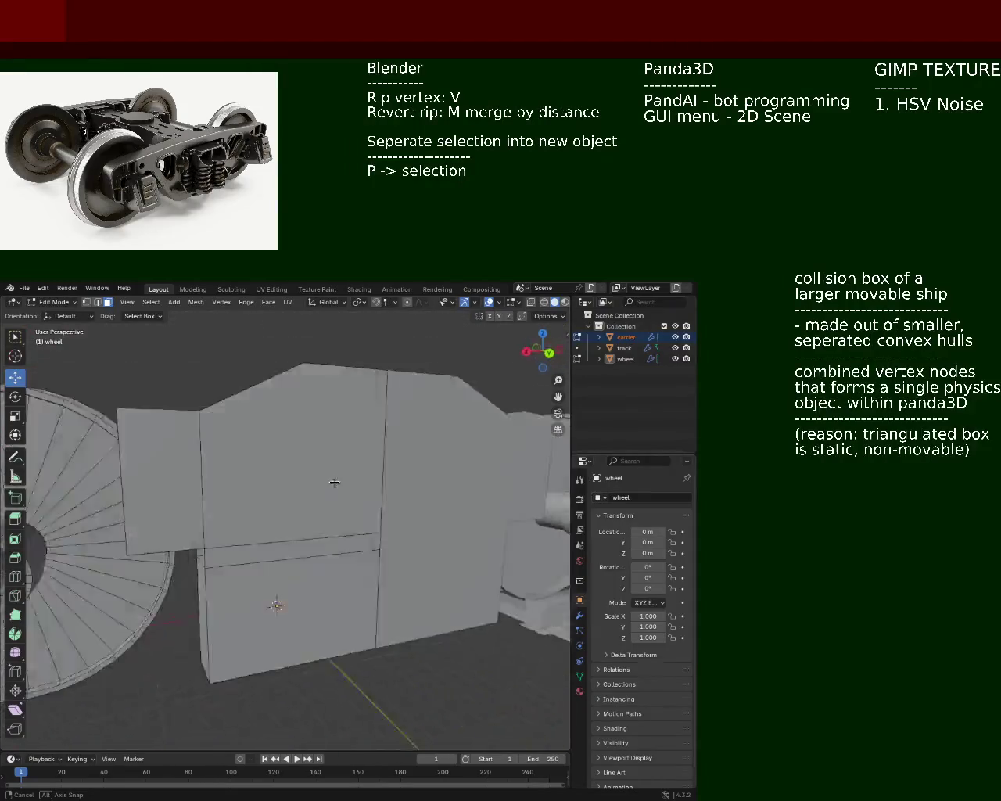
mouse_move(335, 483)
middle_down()
mouse_move(256, 483)
mouse_move(426, 519)
middle_up()
scroll(255, 484, down, 4)
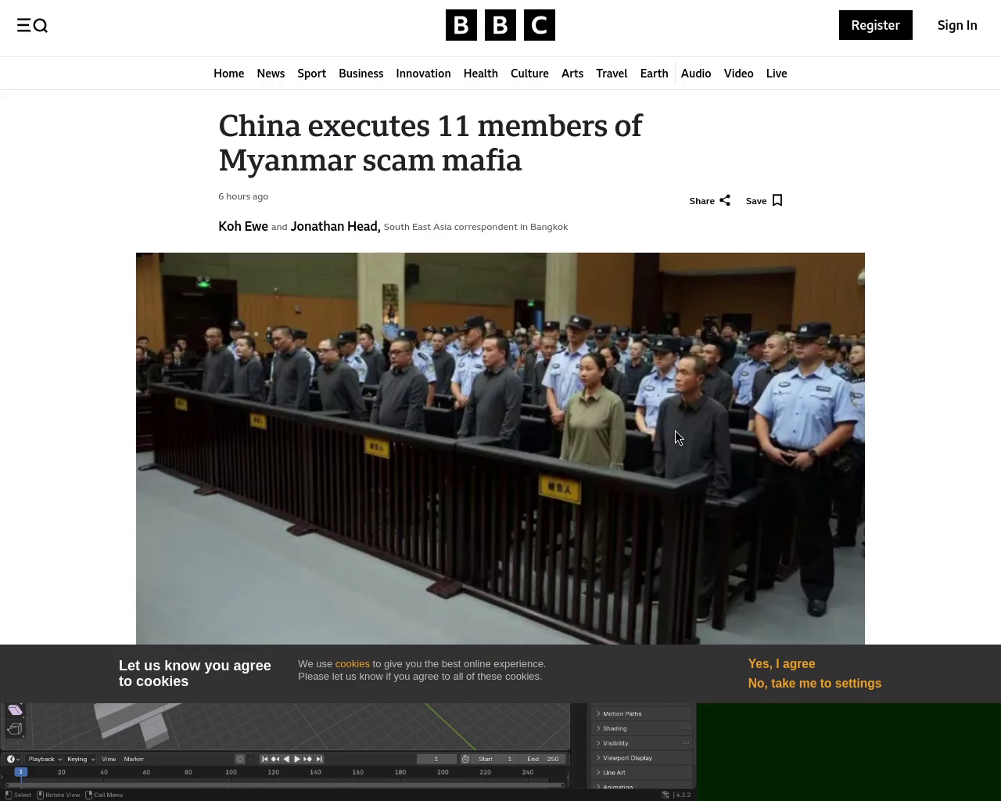
Read the BBC article on China executing 11 Myanmar scam mafia members, then close the browser with Alt+F4
scroll(761, 309, down, 4)
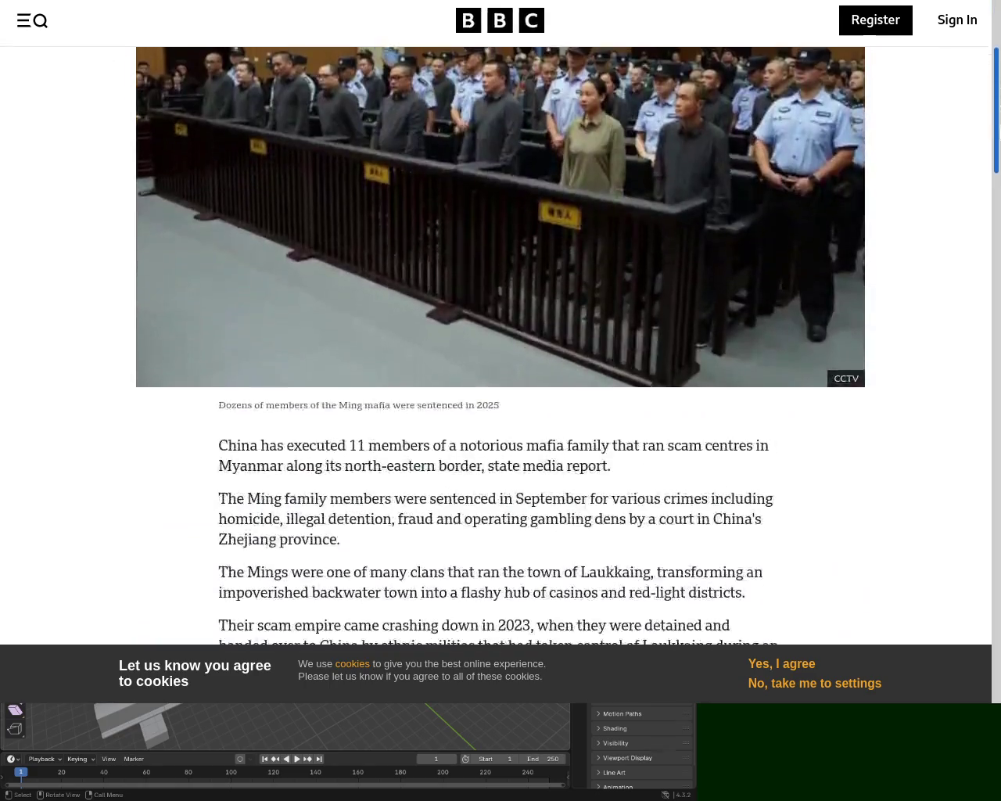
scroll(761, 309, up, 2)
scroll(954, 136, up, 1)
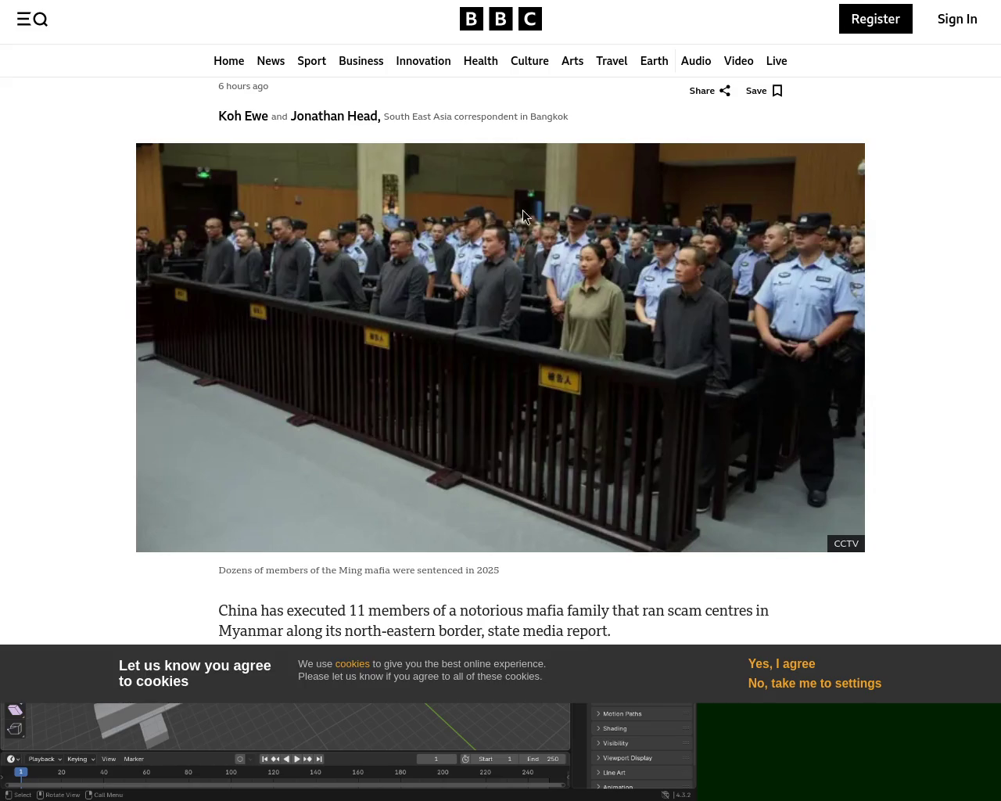
scroll(501, 312, up, 2)
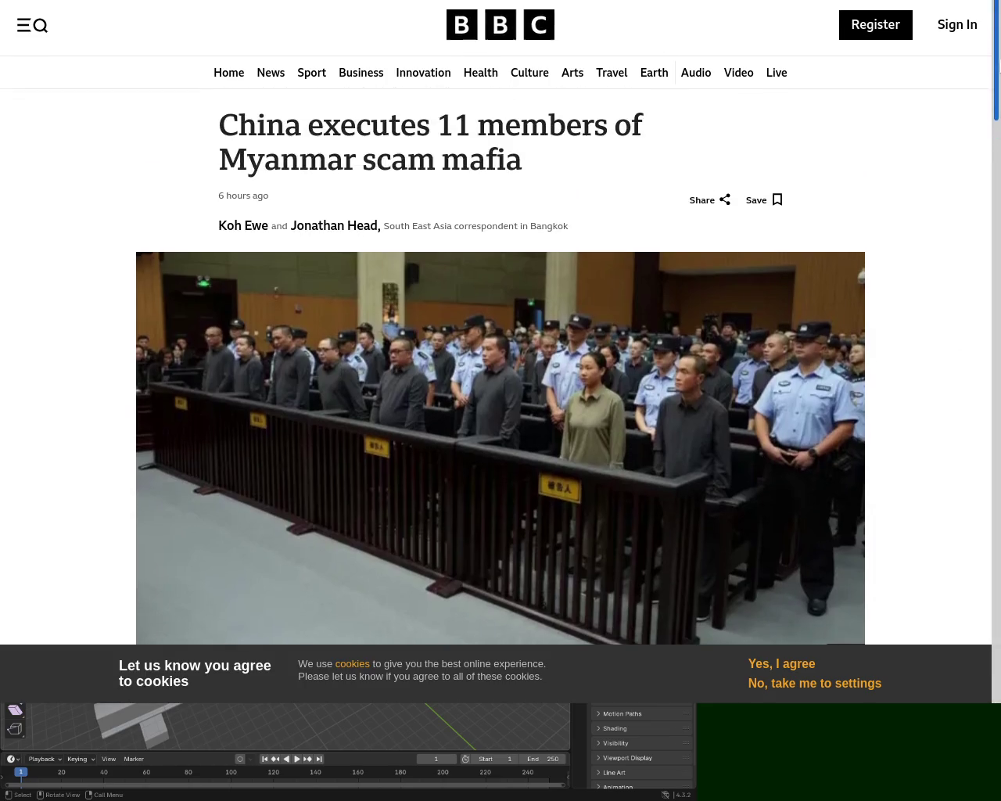
drag(545, 158, 218, 125)
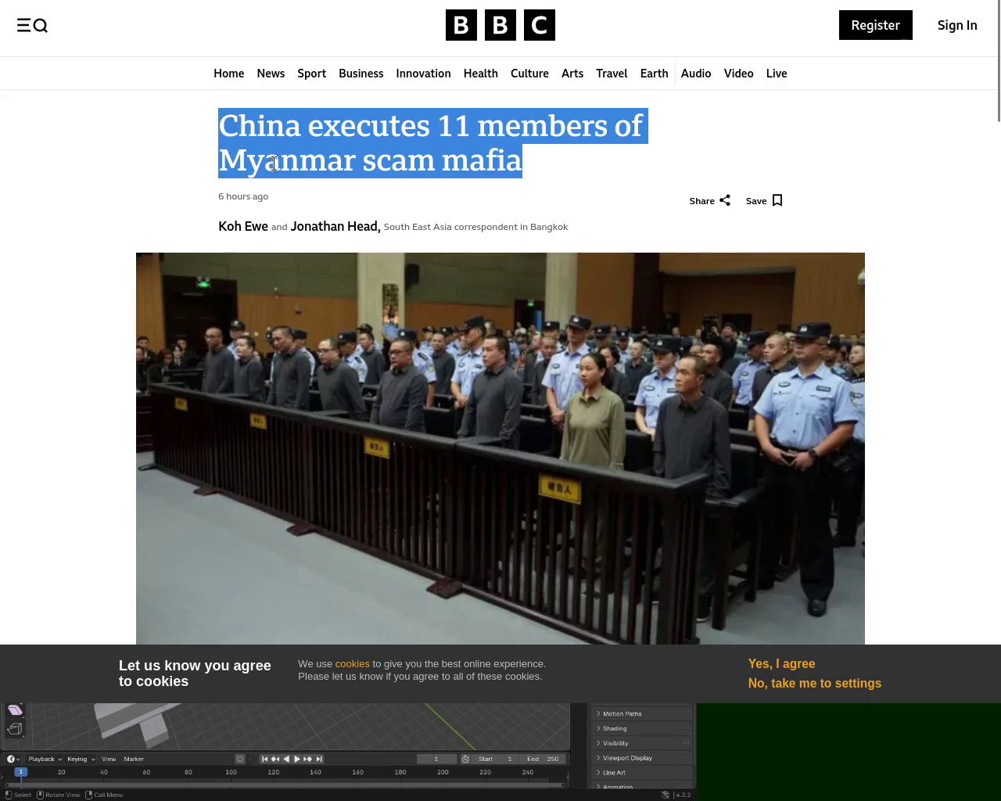
click(146, 156)
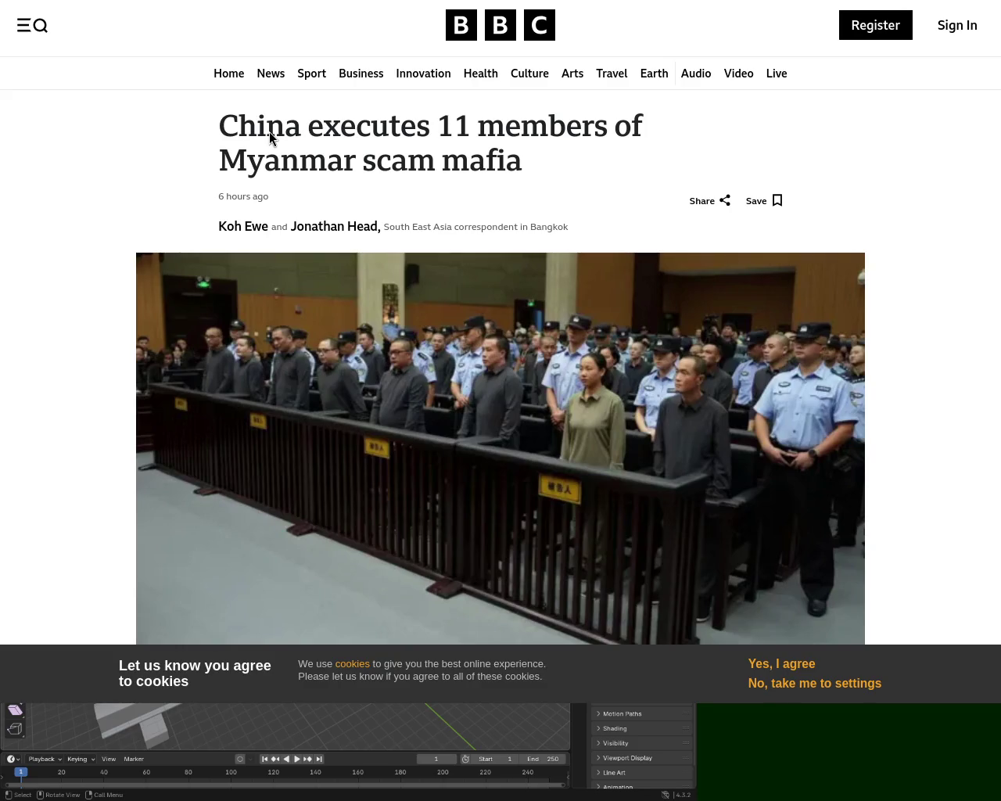
mouse_move(997, 71)
mouse_down()
mouse_move(997, 376)
mouse_move(995, 3)
mouse_up()
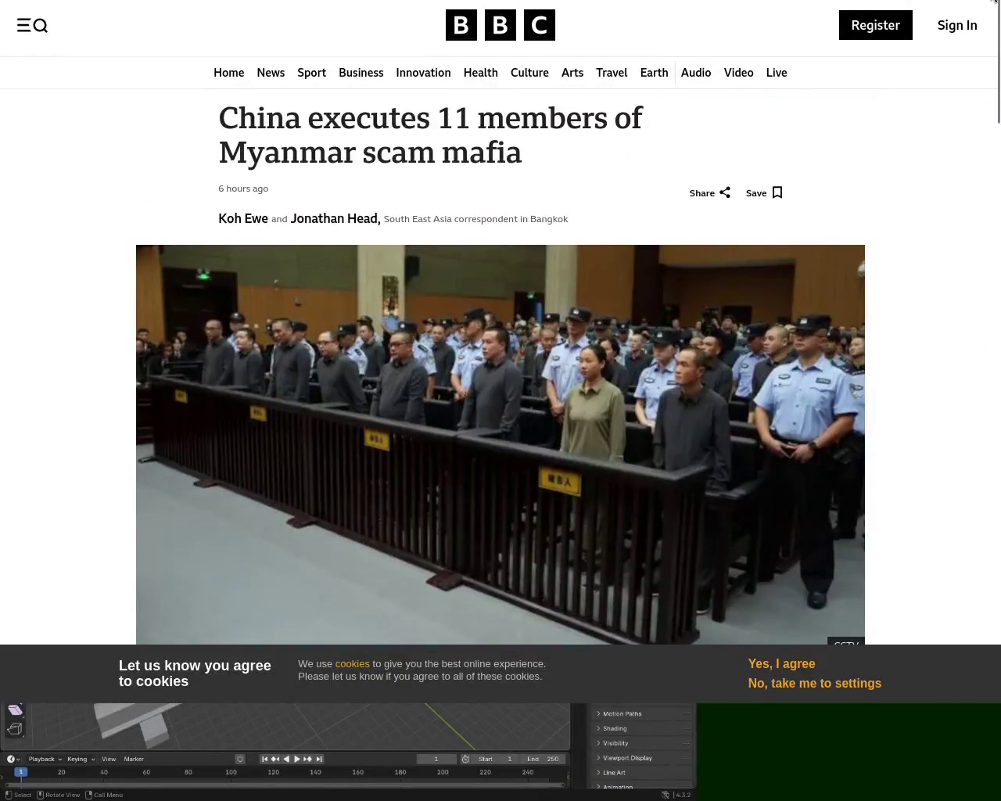
key(alt+F4)
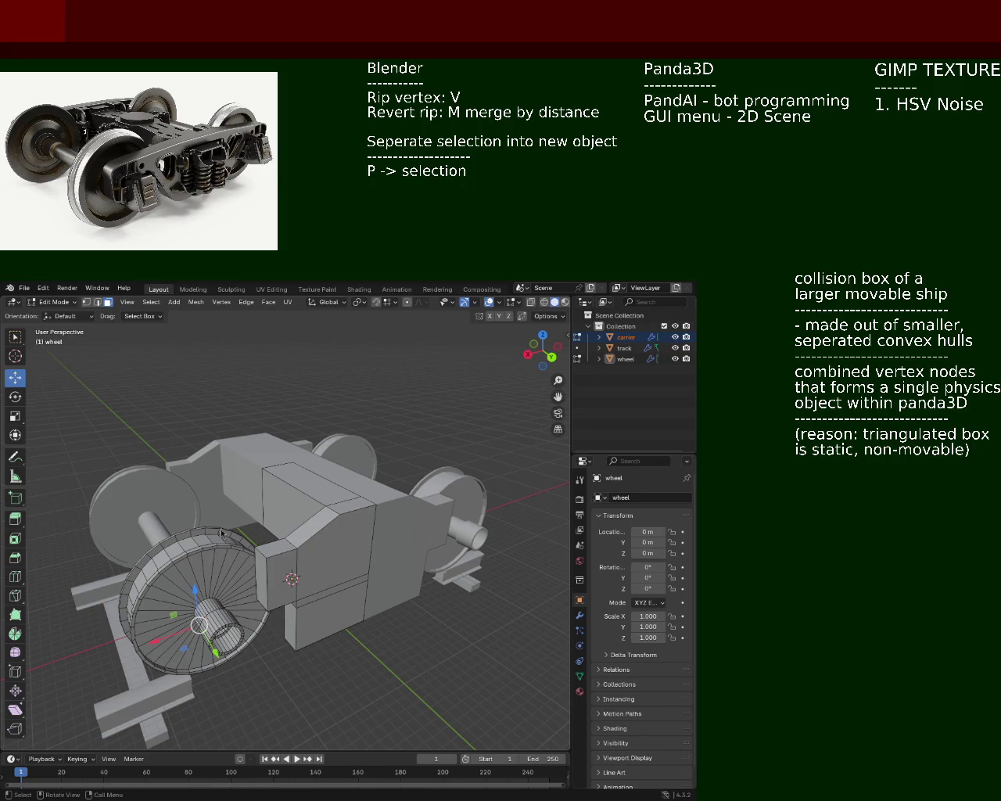
key(b)
middle_drag(249, 553, 426, 422)
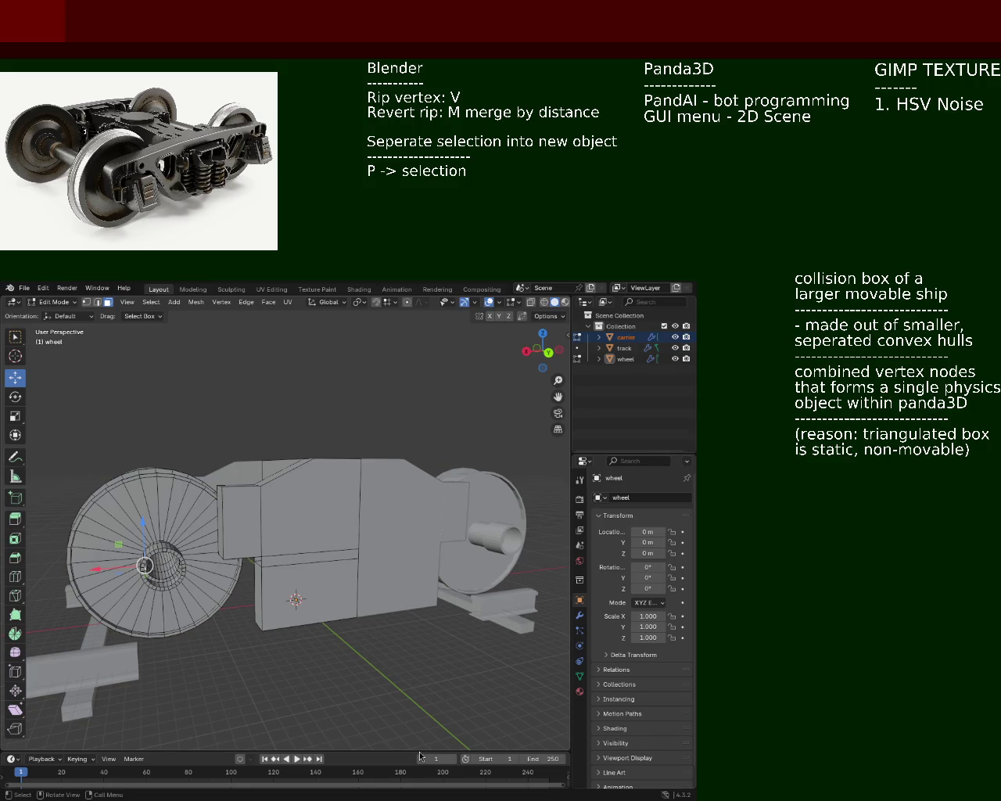
mouse_move(244, 421)
middle_down()
mouse_move(295, 462)
mouse_move(260, 501)
middle_up()
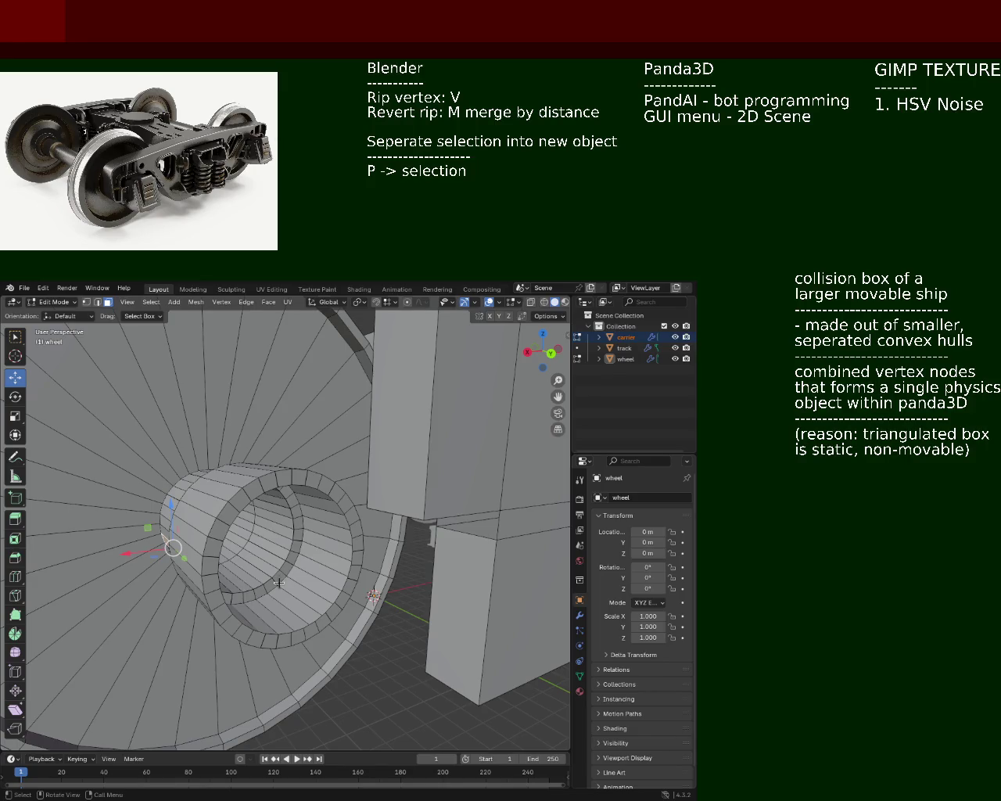
Orbit around the wheel hub and zoom in close on the two axle cylinders beside it
scroll(278, 582, up, 5)
scroll(216, 601, down, 5)
middle_drag(217, 601, 253, 603)
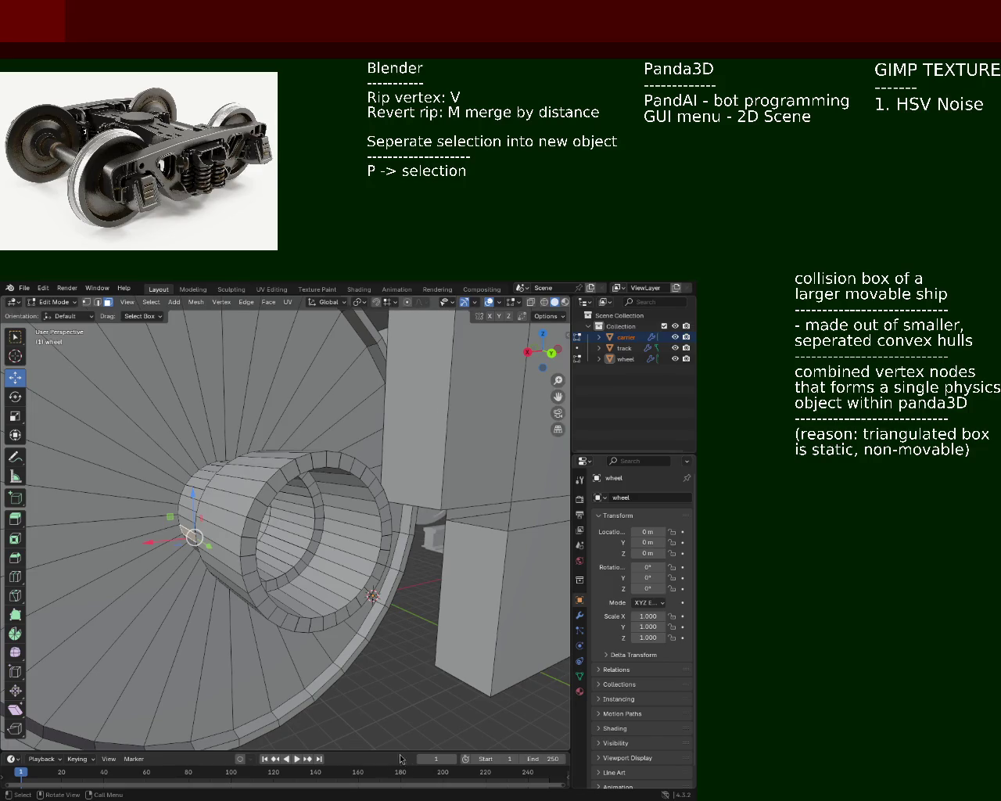
scroll(250, 473, down, 5)
mouse_move(251, 473)
middle_down()
mouse_move(387, 513)
mouse_move(256, 496)
mouse_move(286, 516)
mouse_move(369, 528)
middle_up()
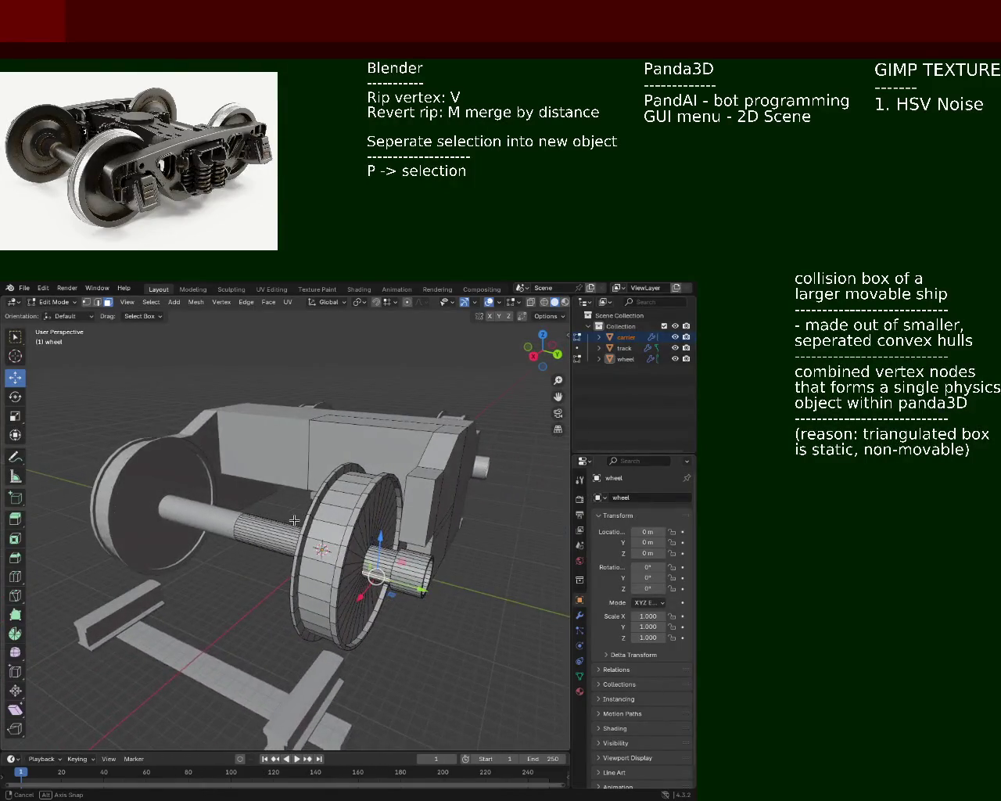
scroll(507, 505, up, 5)
mouse_move(507, 505)
middle_down()
mouse_move(334, 487)
mouse_move(496, 469)
middle_up()
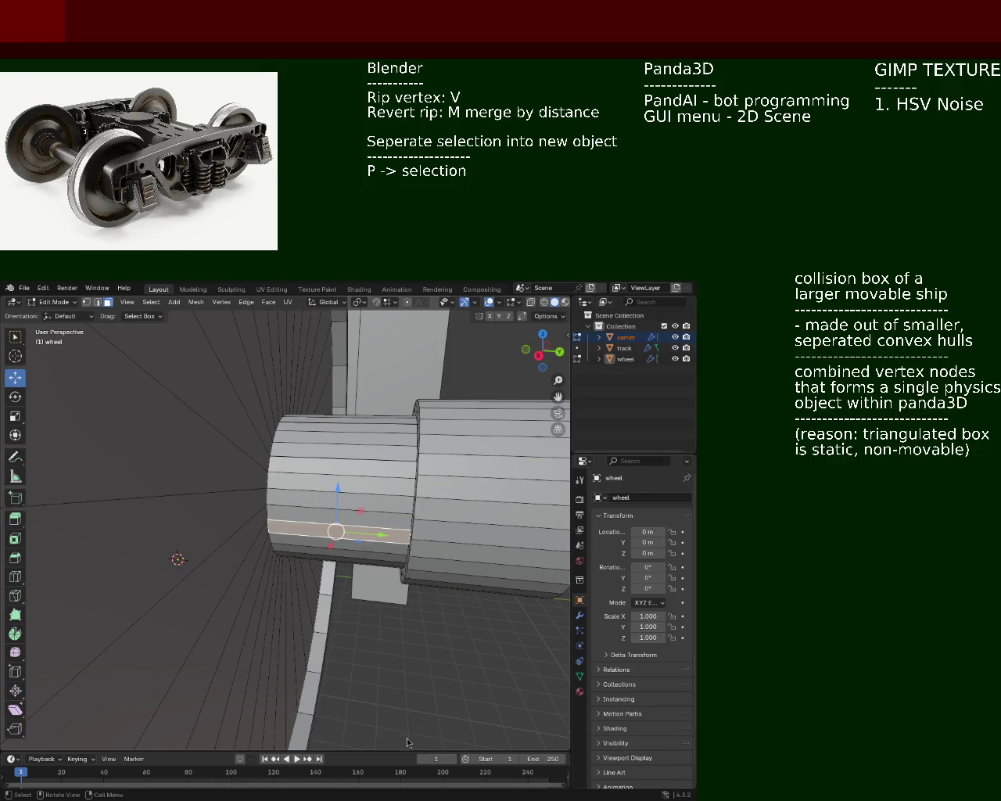
mouse_move(256, 434)
middle_down()
mouse_move(363, 537)
mouse_move(368, 526)
mouse_move(307, 456)
middle_up()
click(86, 302)
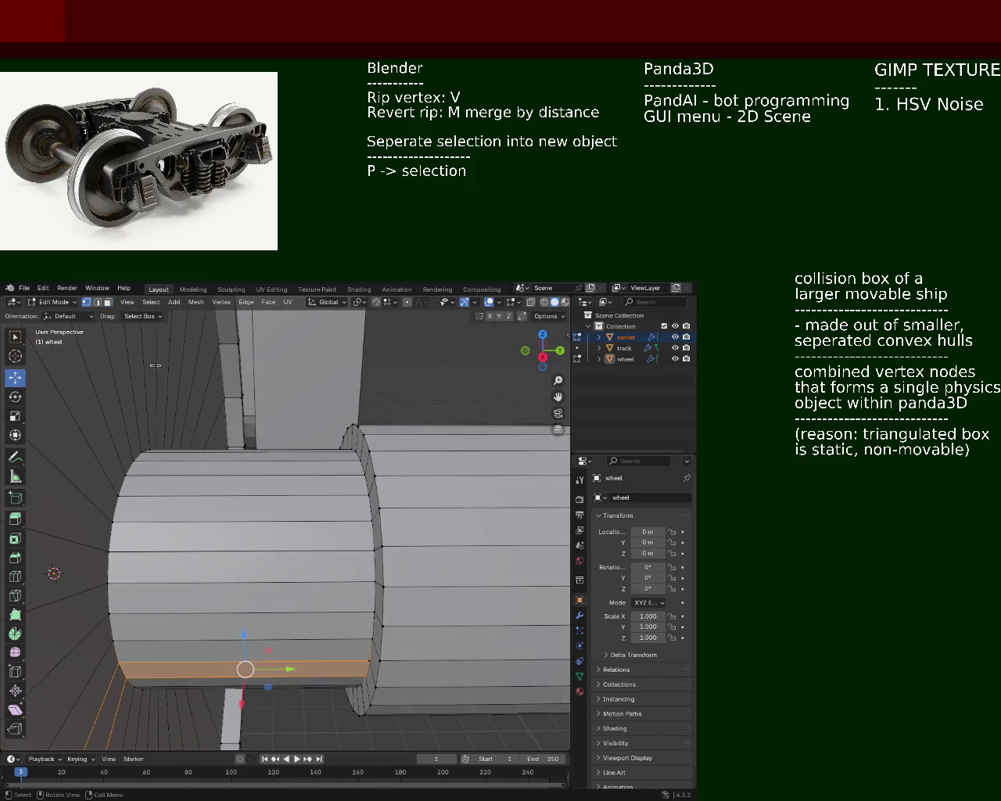
click(370, 518)
key(g)
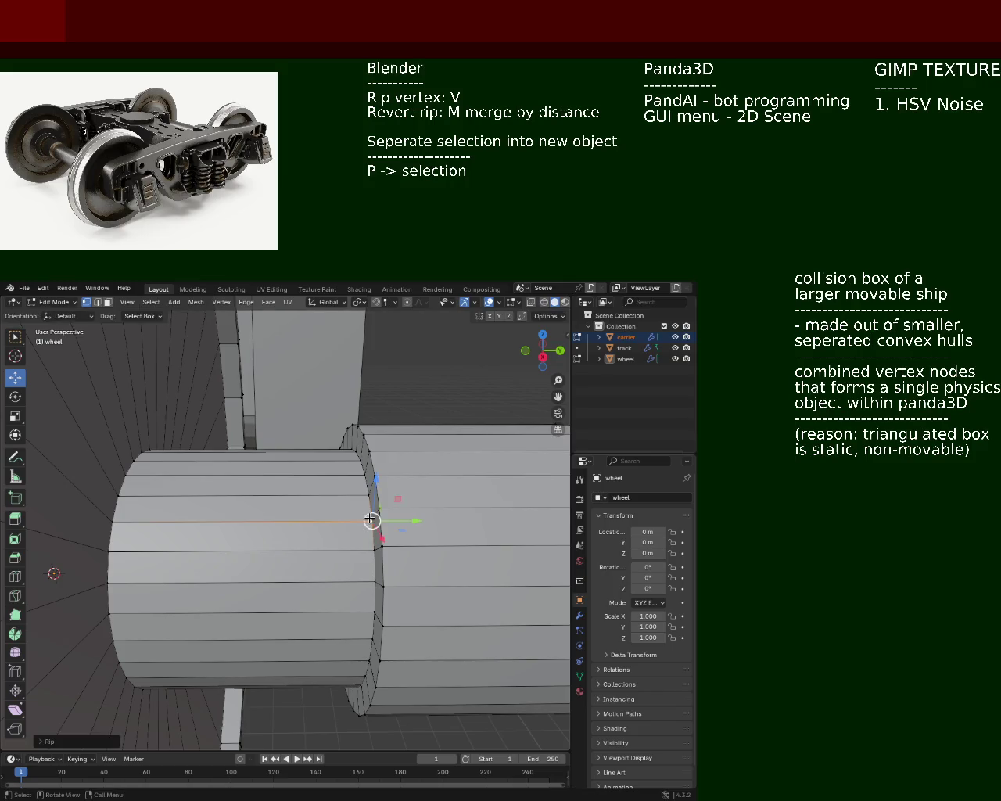
click(372, 556)
drag(374, 551, 376, 613)
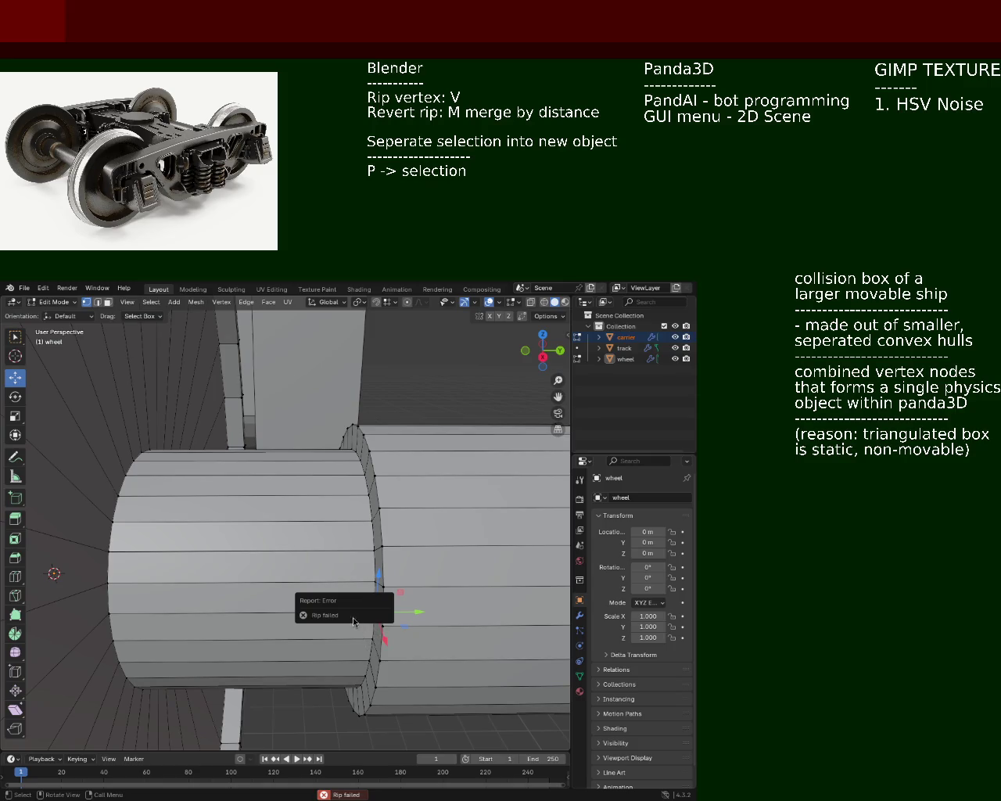
key(v)
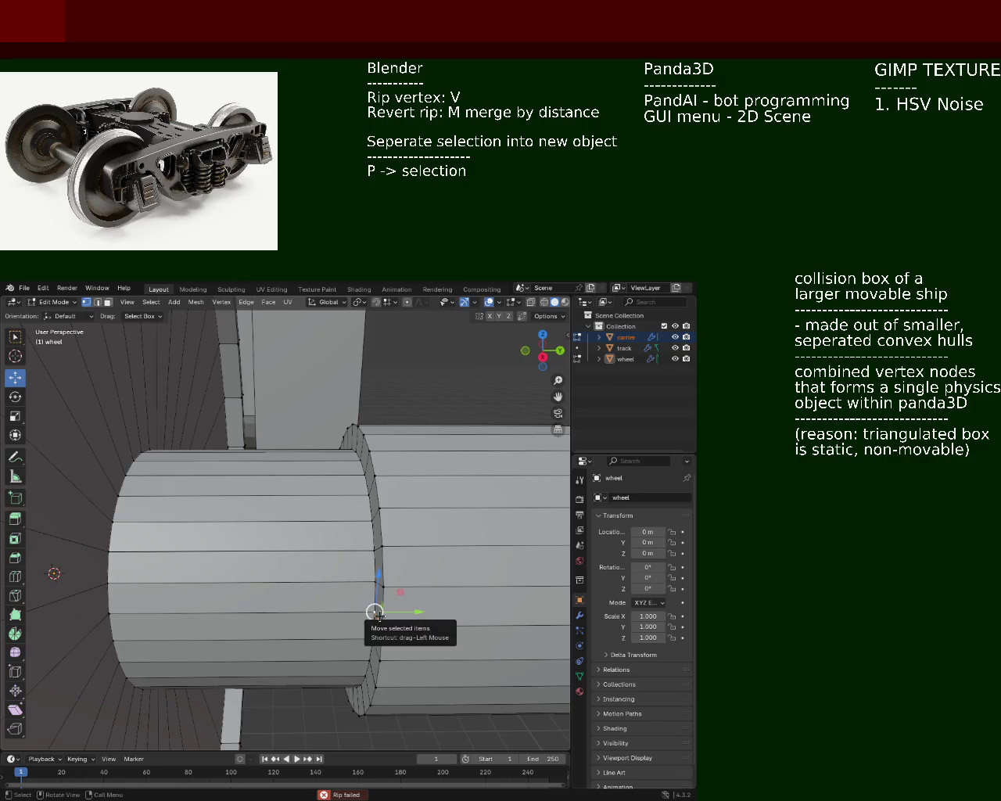
key(v)
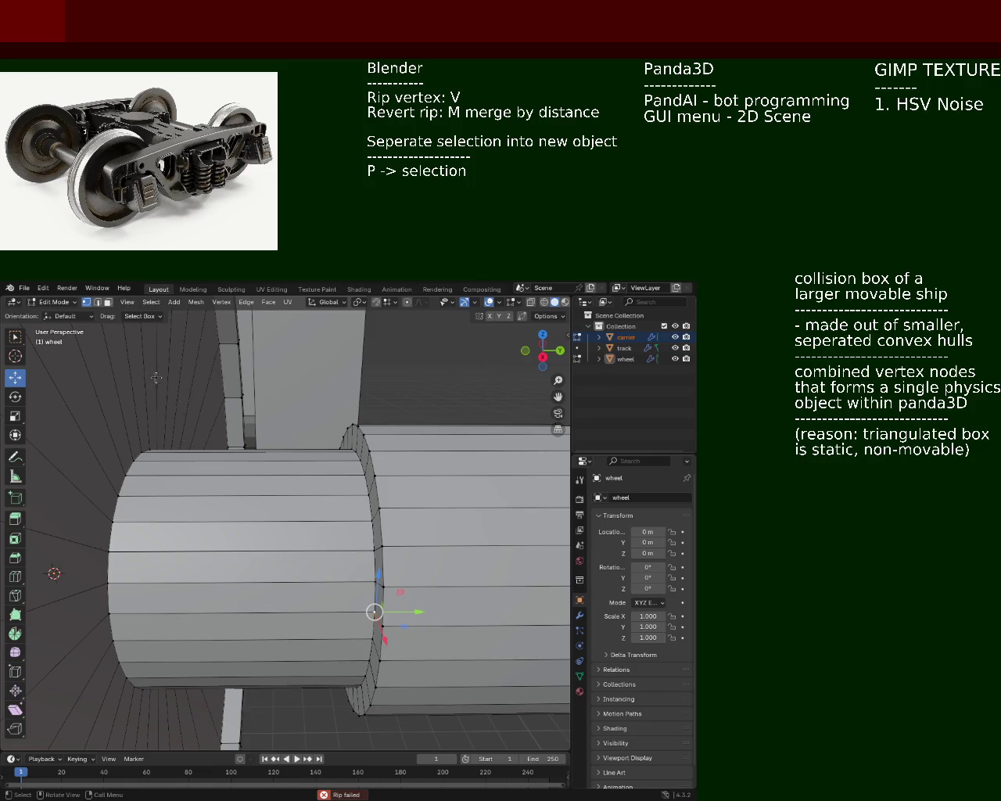
middle_drag(344, 473, 324, 514)
scroll(319, 500, up, 2)
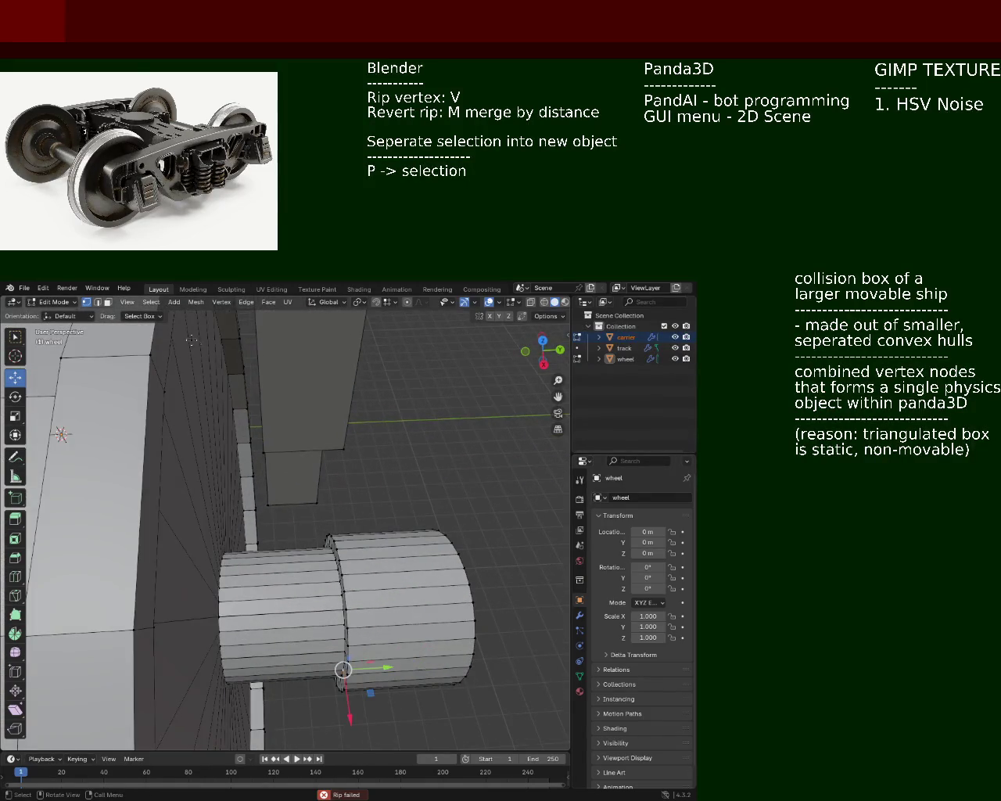
click(305, 646)
key(Tab)
key(Tab)
key(3)
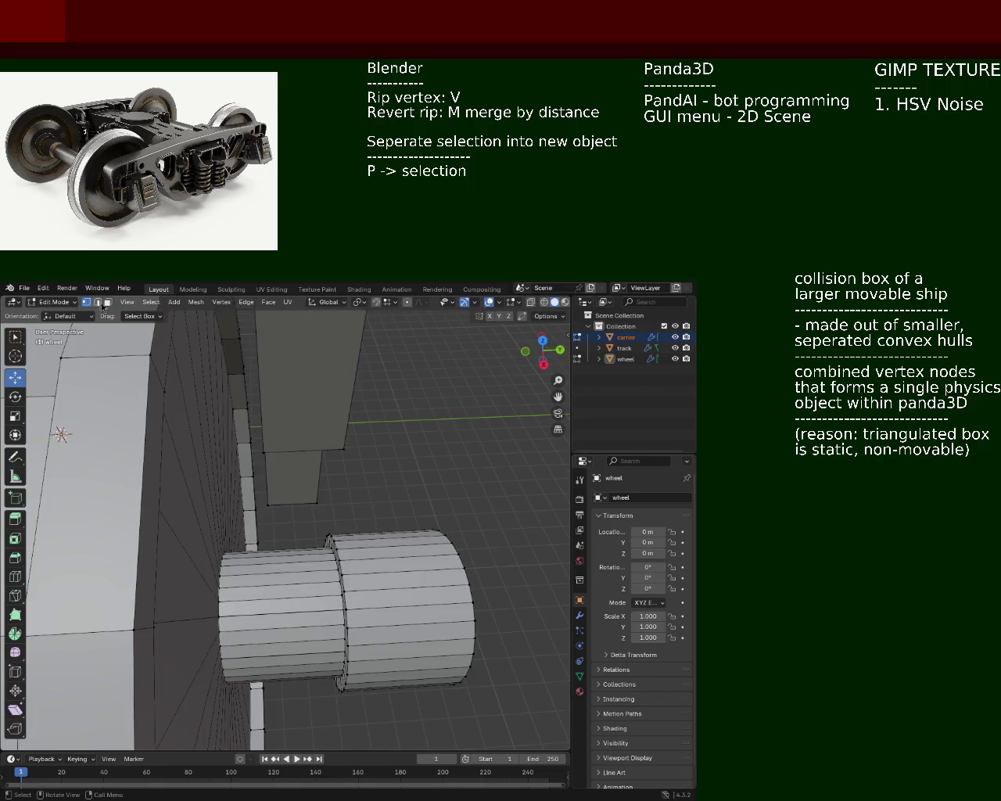
Delete the inner cylinder's side faces and the leftover face ring, leaving a hole in the wheel
alt+click(309, 677)
key(x)
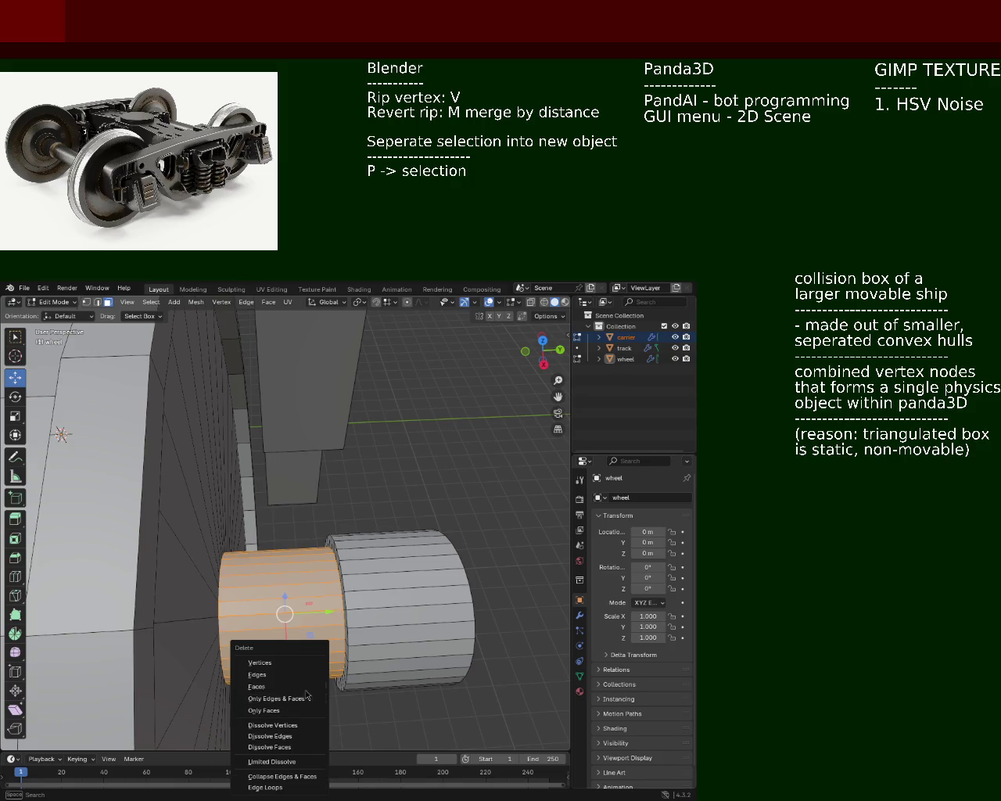
click(285, 686)
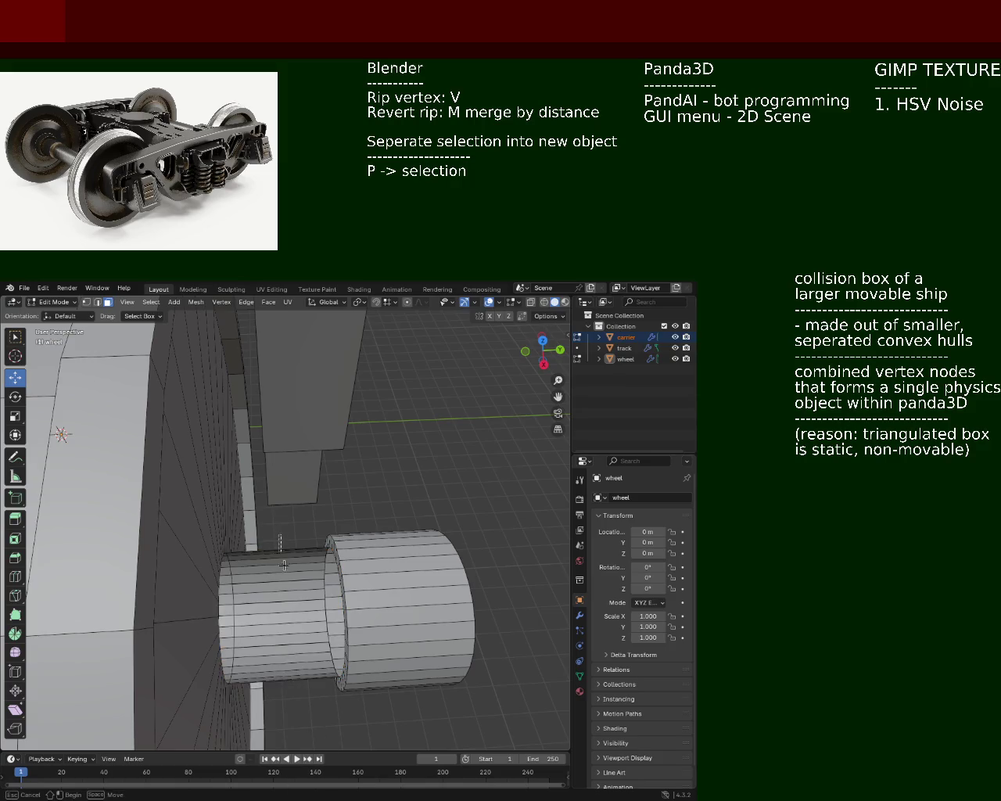
alt+click(294, 679)
key(x)
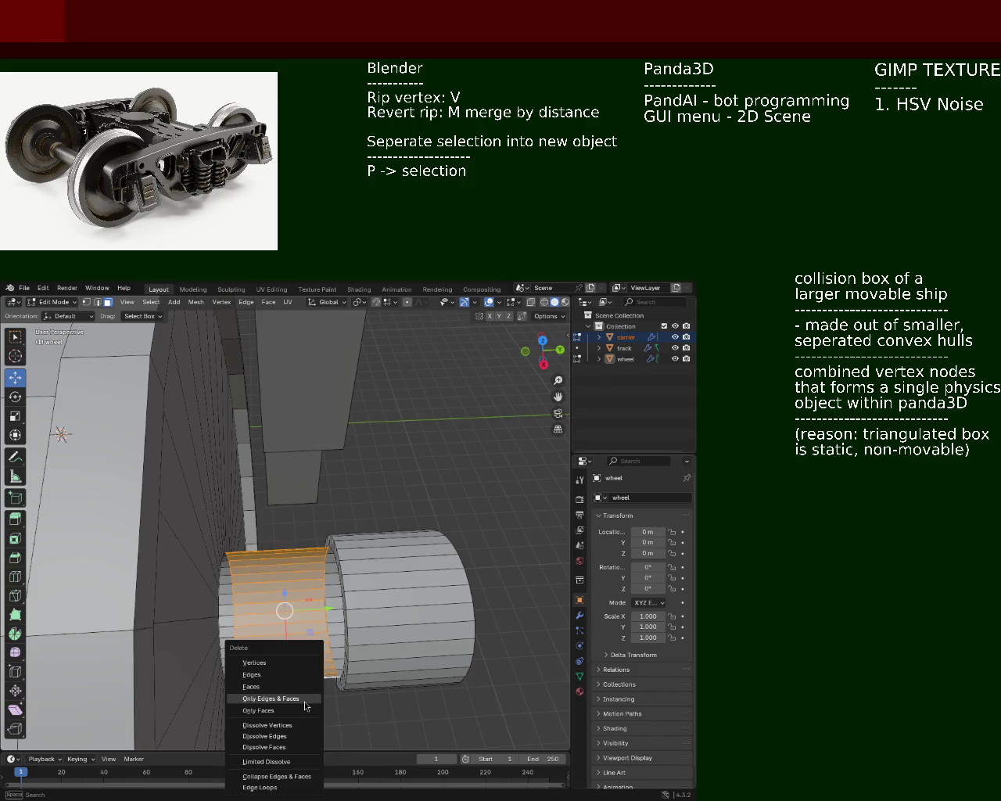
click(296, 686)
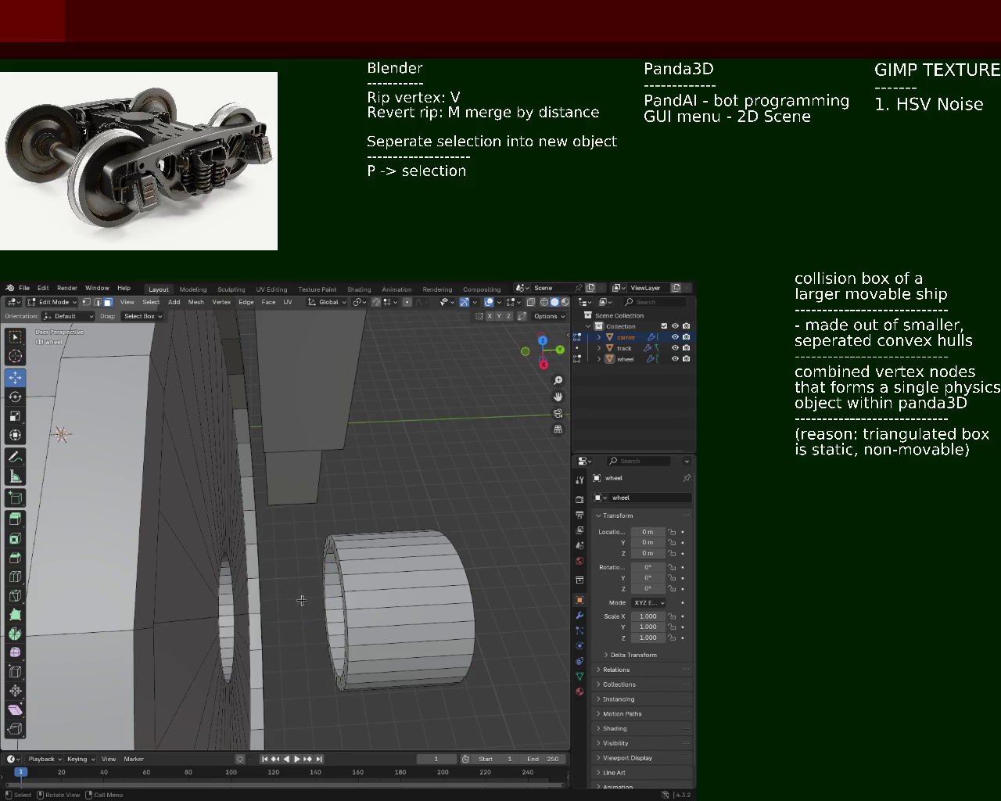
scroll(302, 600, up, 3)
shift+middle_drag(302, 601, 306, 461)
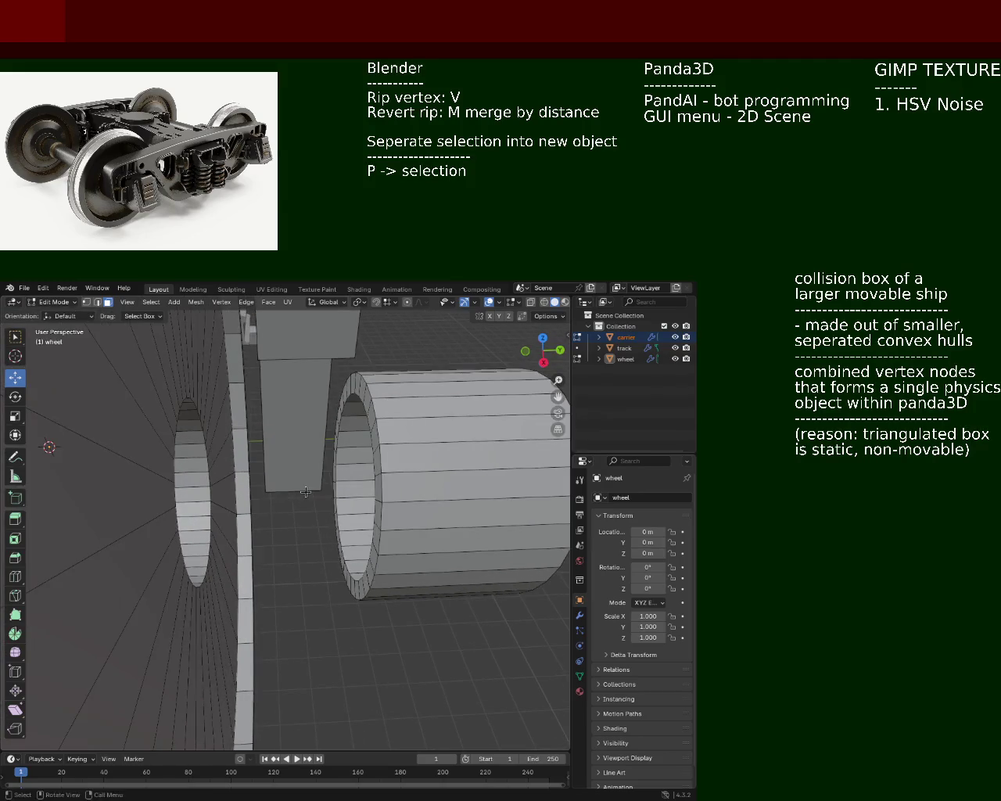
click(86, 302)
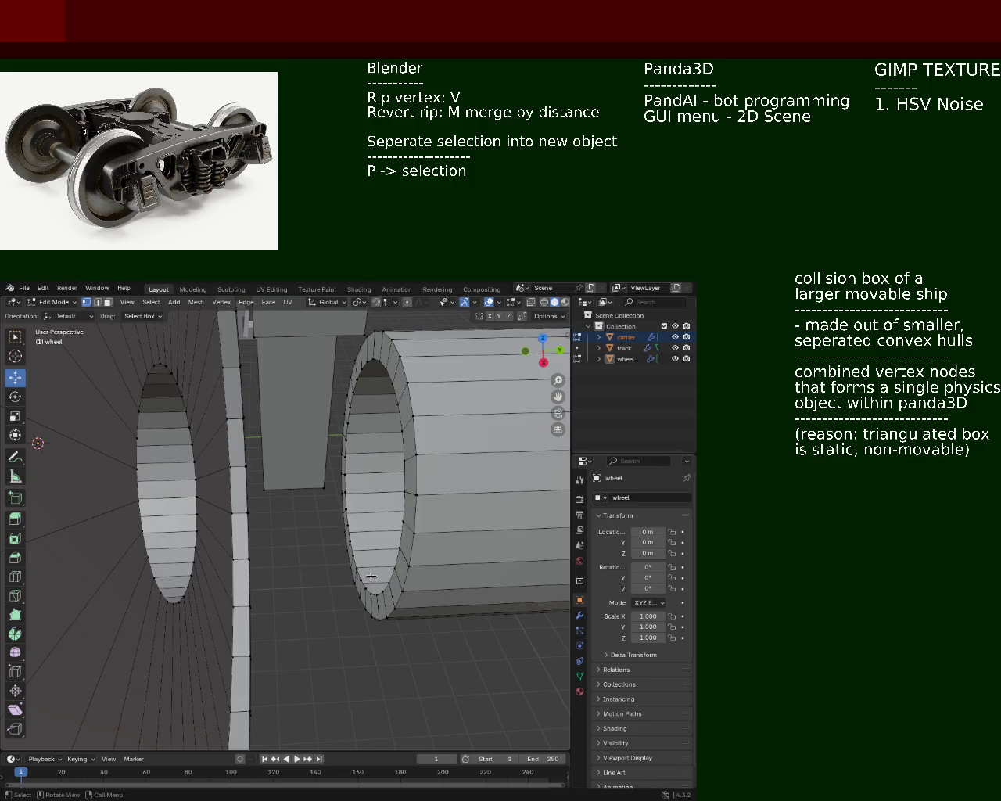
Inspect the hub opening from several angles and select two adjacent vertices on its inner edge
mouse_move(350, 496)
middle_down()
mouse_move(329, 530)
mouse_move(341, 467)
mouse_move(263, 508)
mouse_move(334, 533)
mouse_move(350, 555)
mouse_move(342, 534)
mouse_move(325, 536)
middle_up()
scroll(330, 530, up, 5)
scroll(341, 467, down, 3)
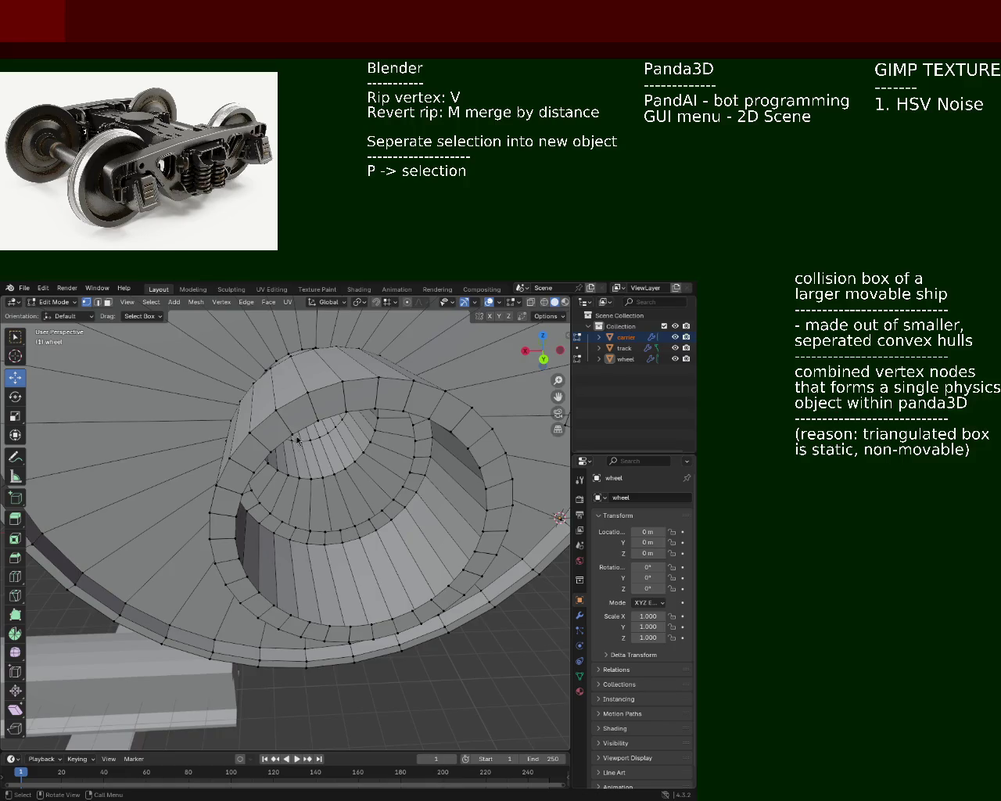
mouse_move(258, 447)
middle_down()
mouse_move(427, 491)
mouse_move(322, 419)
middle_up()
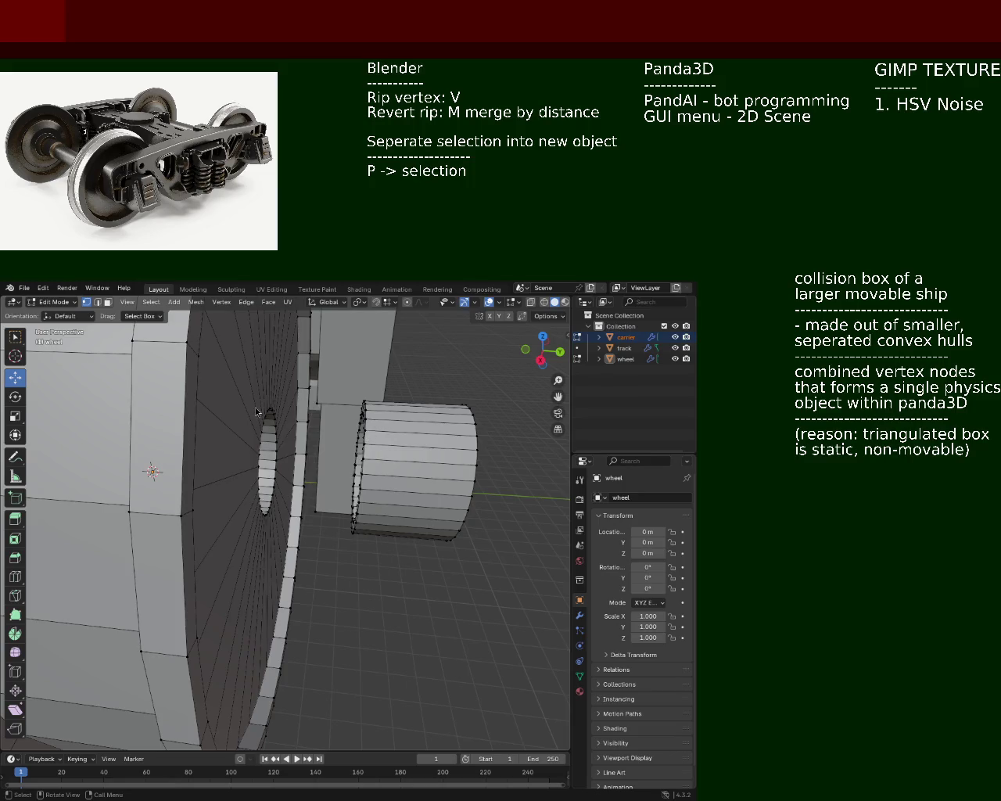
middle_drag(360, 518, 259, 512)
click(272, 516)
shift+click(299, 566)
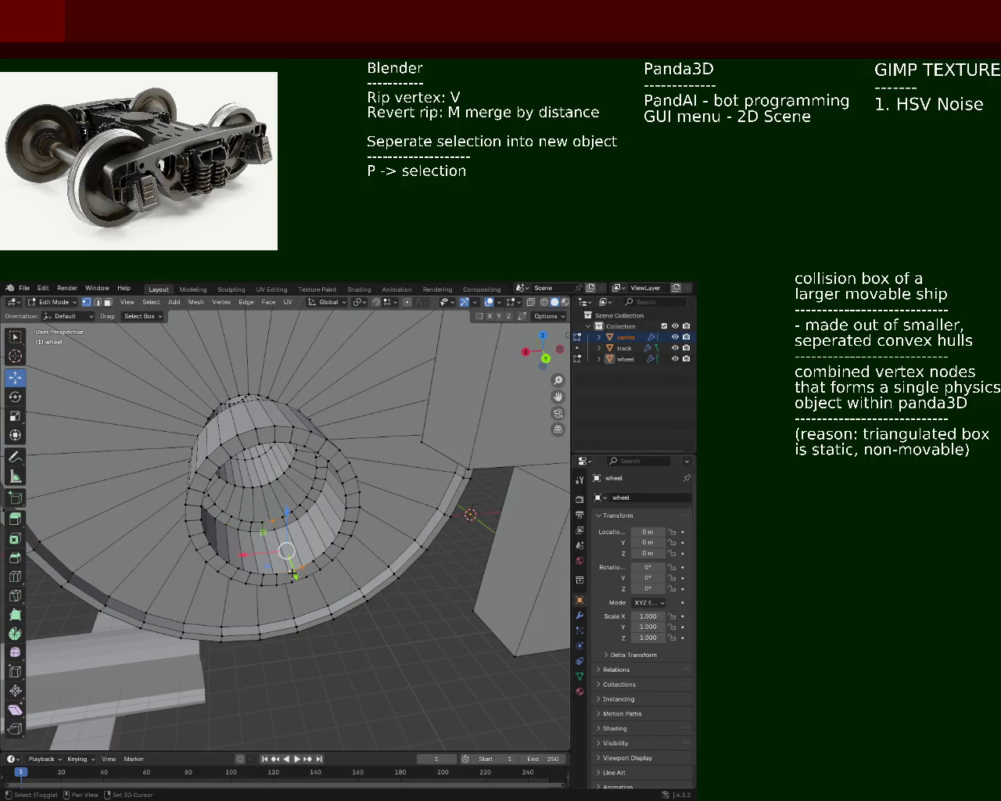
click(273, 519)
shift+click(301, 572)
mouse_move(224, 472)
middle_down()
mouse_move(262, 452)
mouse_move(244, 488)
mouse_move(219, 429)
middle_up()
mouse_move(388, 452)
middle_down()
mouse_move(257, 436)
mouse_move(358, 477)
mouse_move(511, 414)
middle_up()
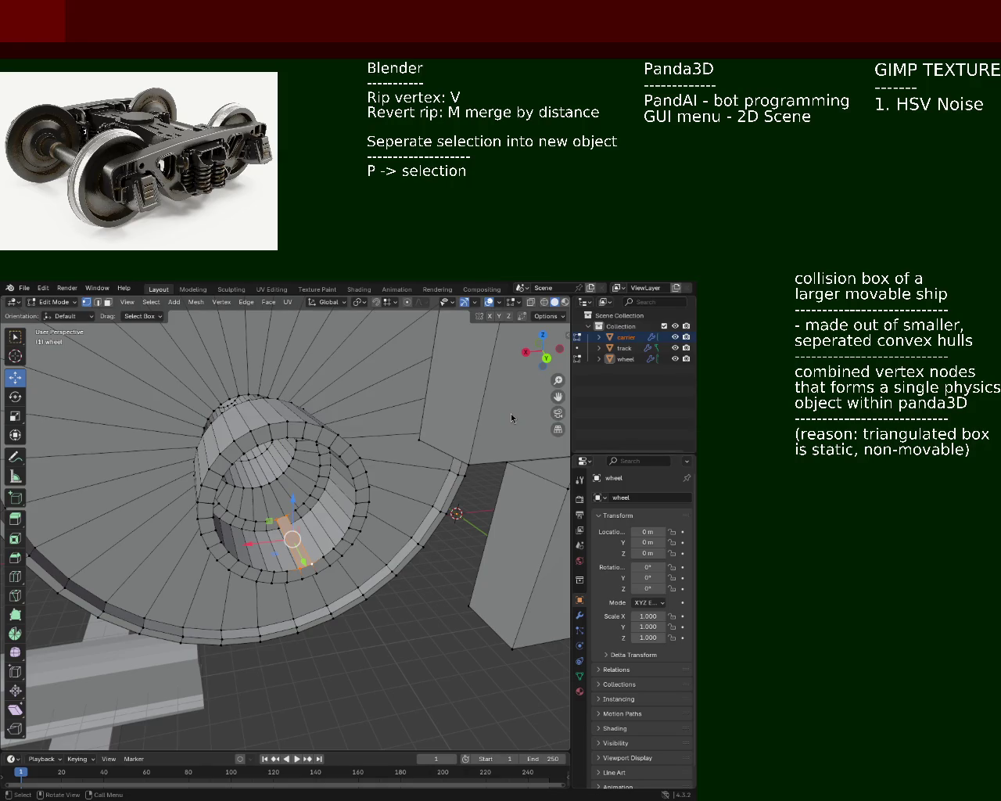
Orbit around the wheel and axle to view the hub cylinder from both sides
mouse_move(219, 435)
middle_down()
mouse_move(284, 458)
mouse_move(279, 486)
middle_up()
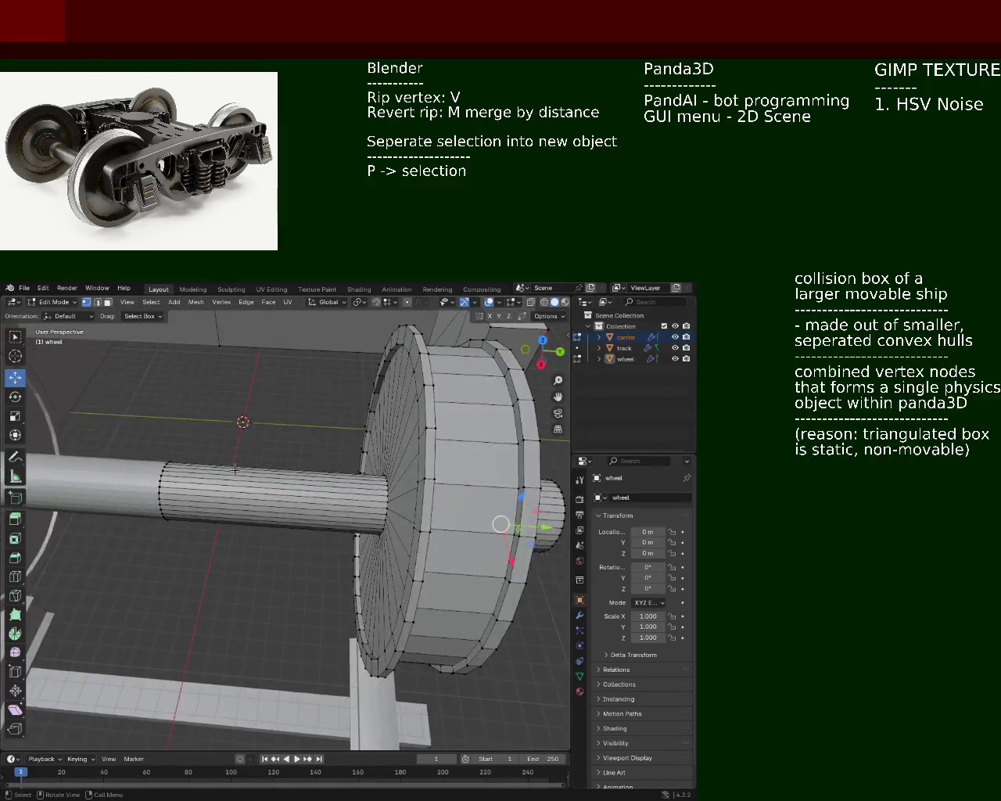
mouse_move(496, 494)
middle_down()
mouse_move(188, 484)
mouse_move(250, 470)
middle_up()
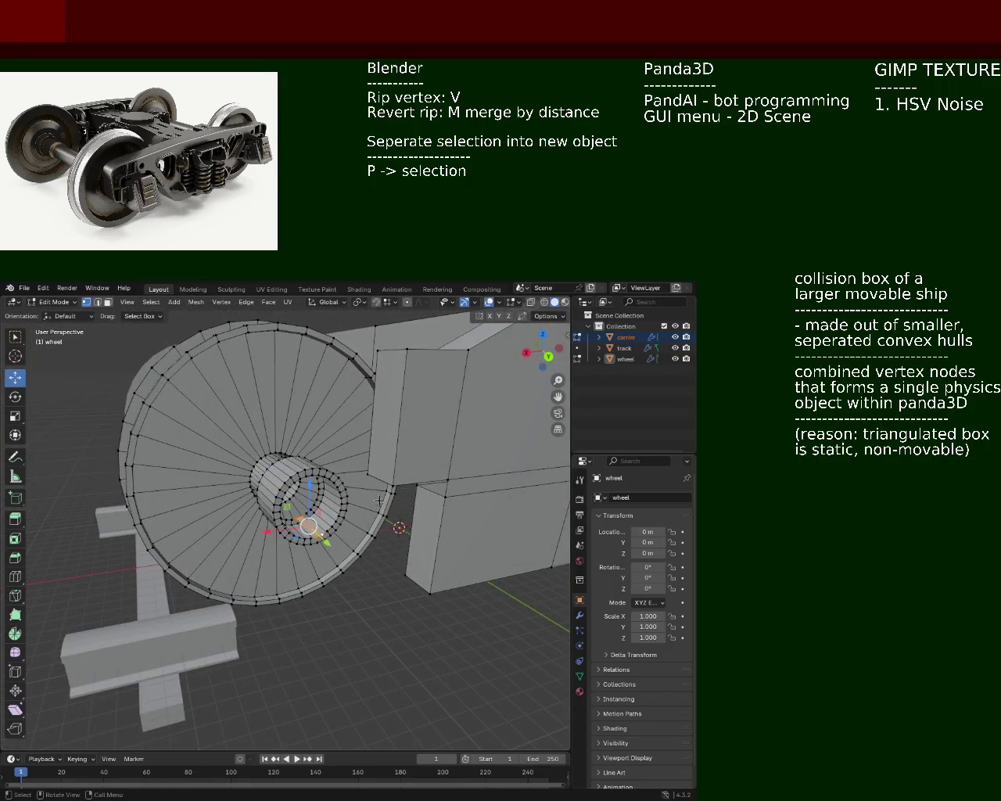
middle_drag(337, 502, 484, 469)
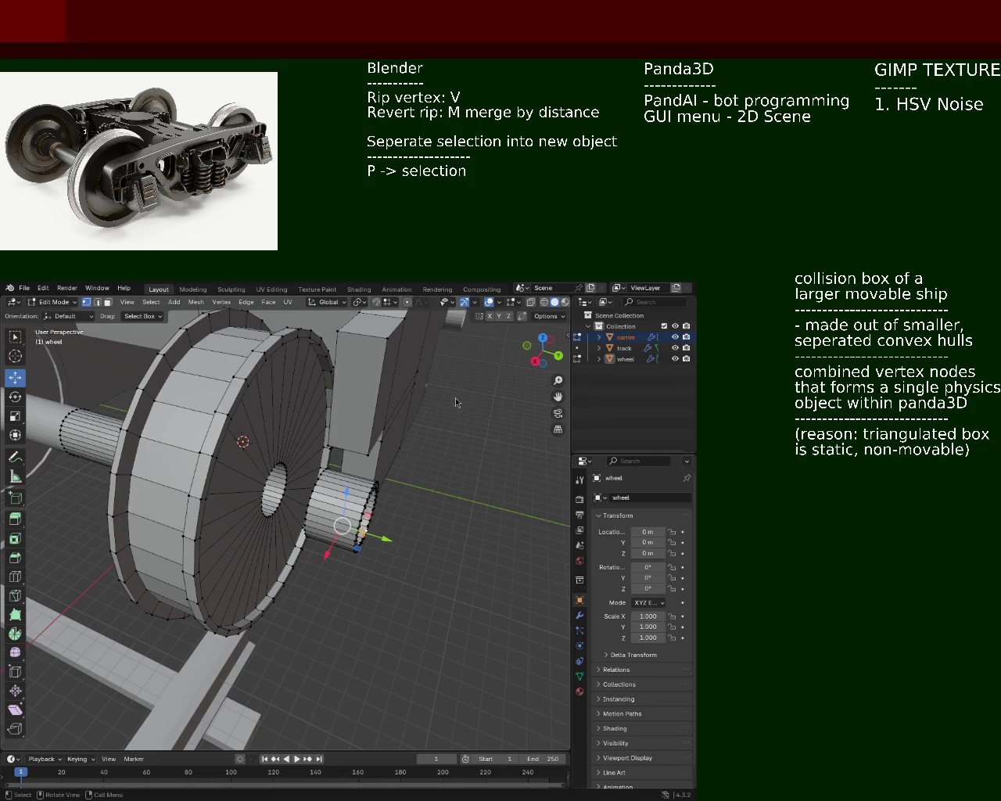
mouse_move(244, 442)
ctrl+middle_down()
mouse_move(244, 469)
mouse_move(239, 444)
mouse_move(147, 470)
ctrl+middle_up()
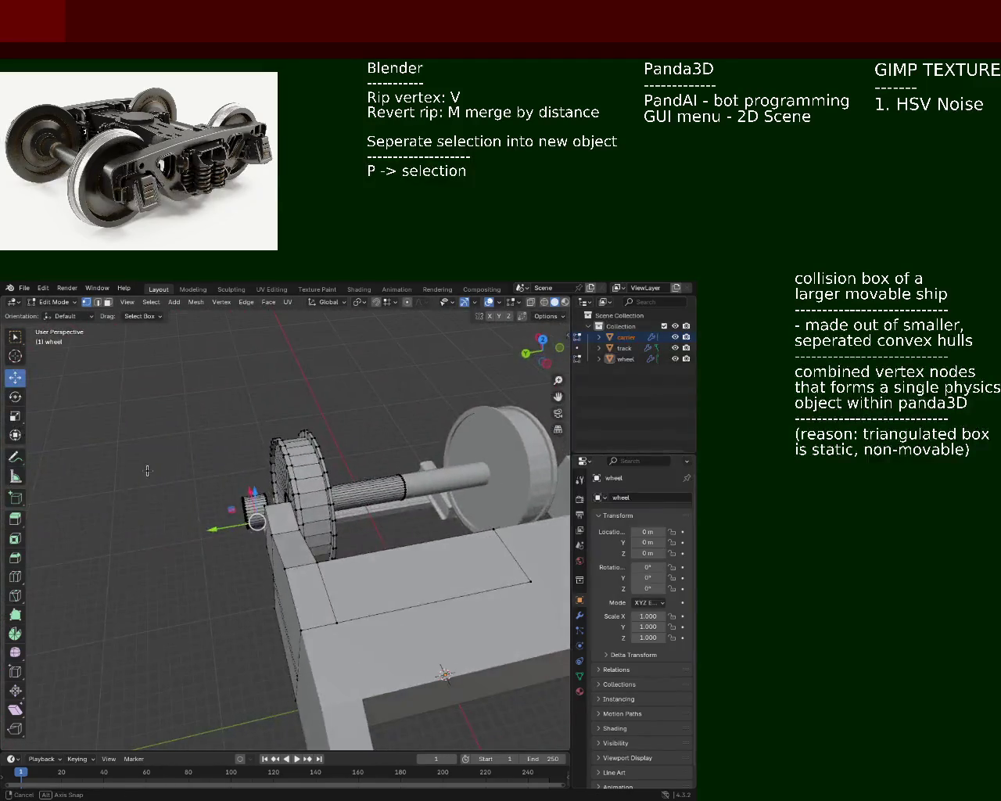
mouse_move(147, 470)
middle_down()
mouse_move(330, 469)
mouse_move(206, 494)
mouse_move(336, 431)
middle_up()
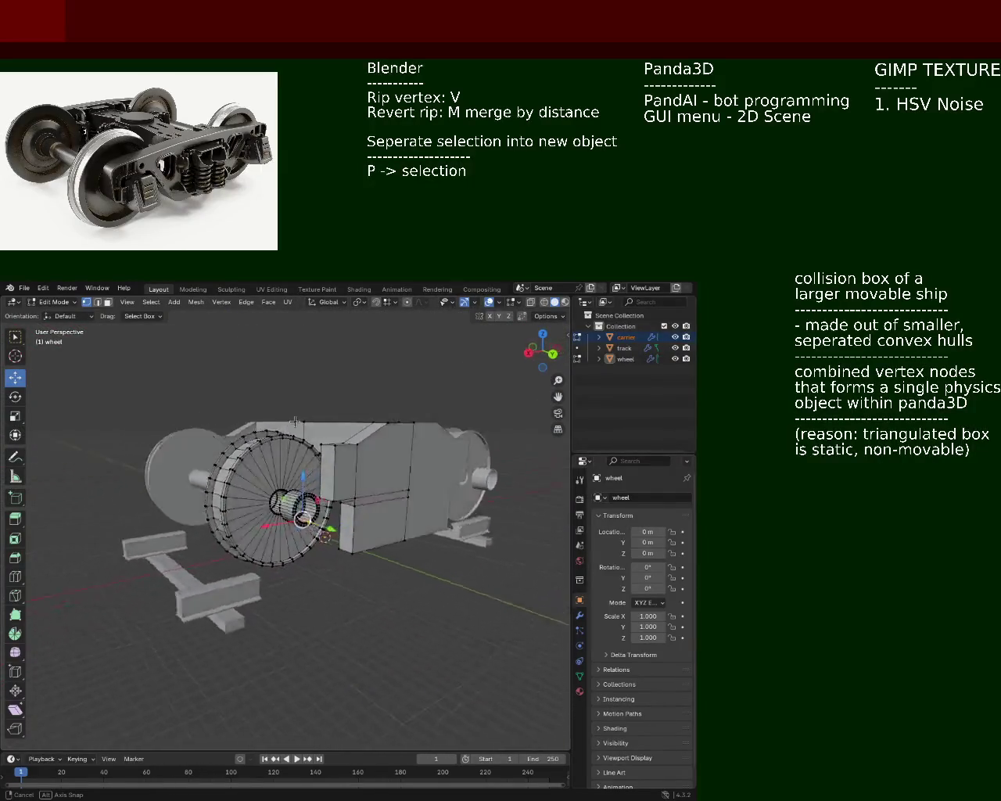
middle_drag(335, 431, 301, 469)
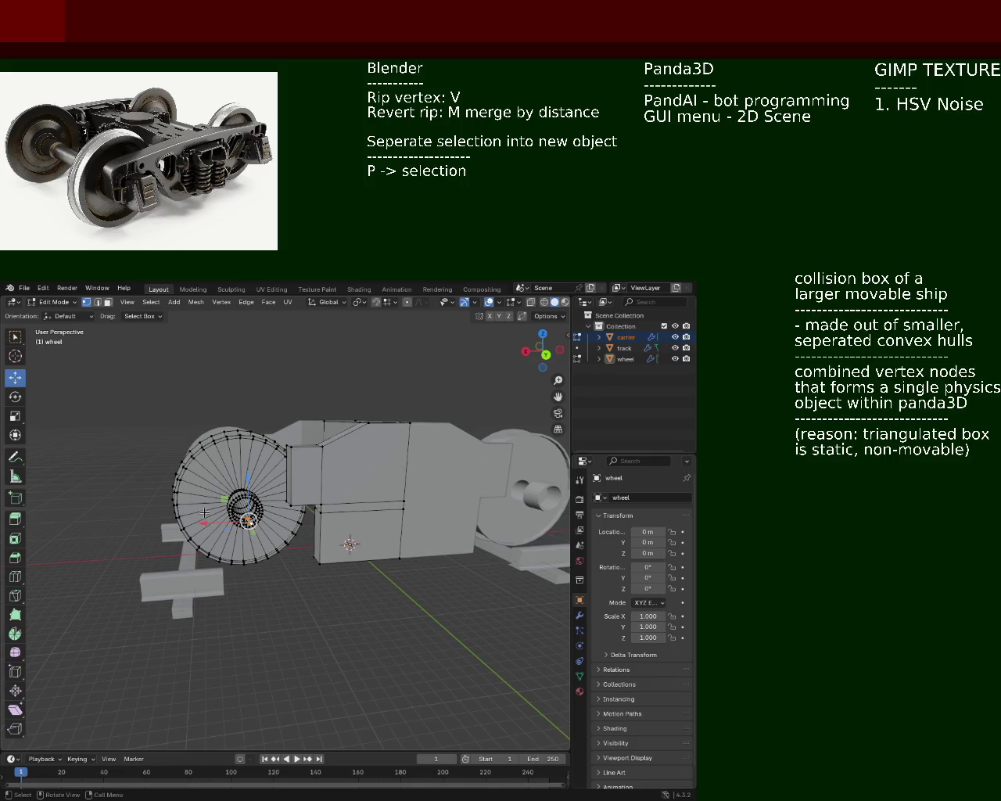
middle_drag(228, 516, 312, 539)
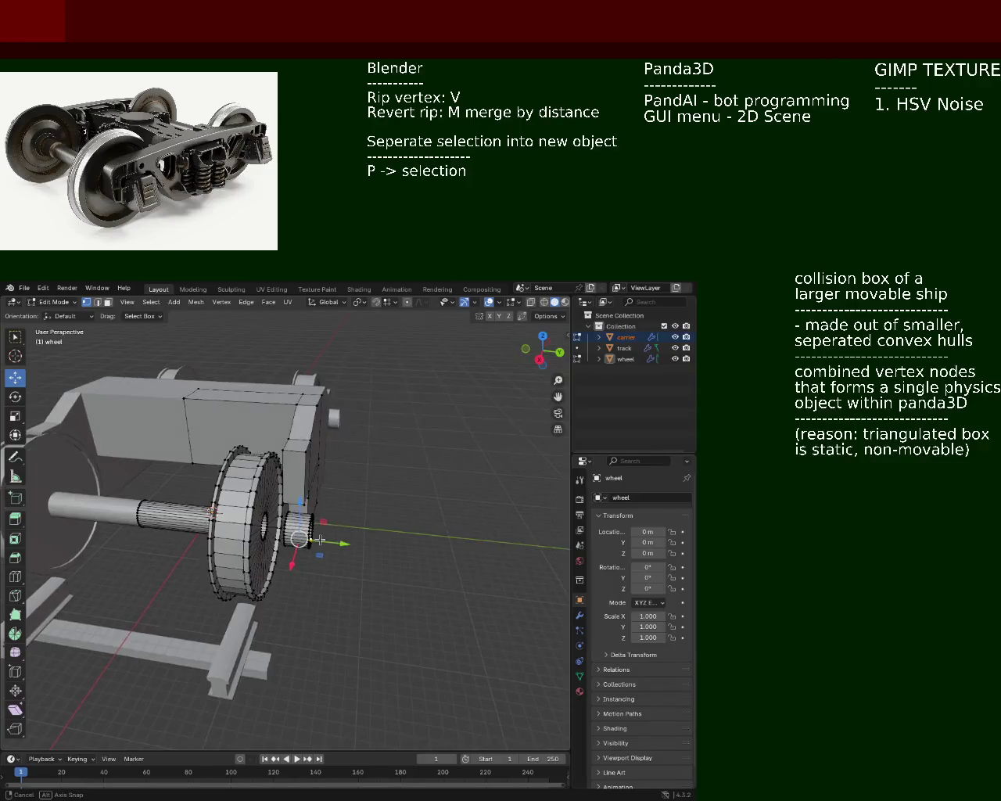
middle_drag(313, 539, 280, 534)
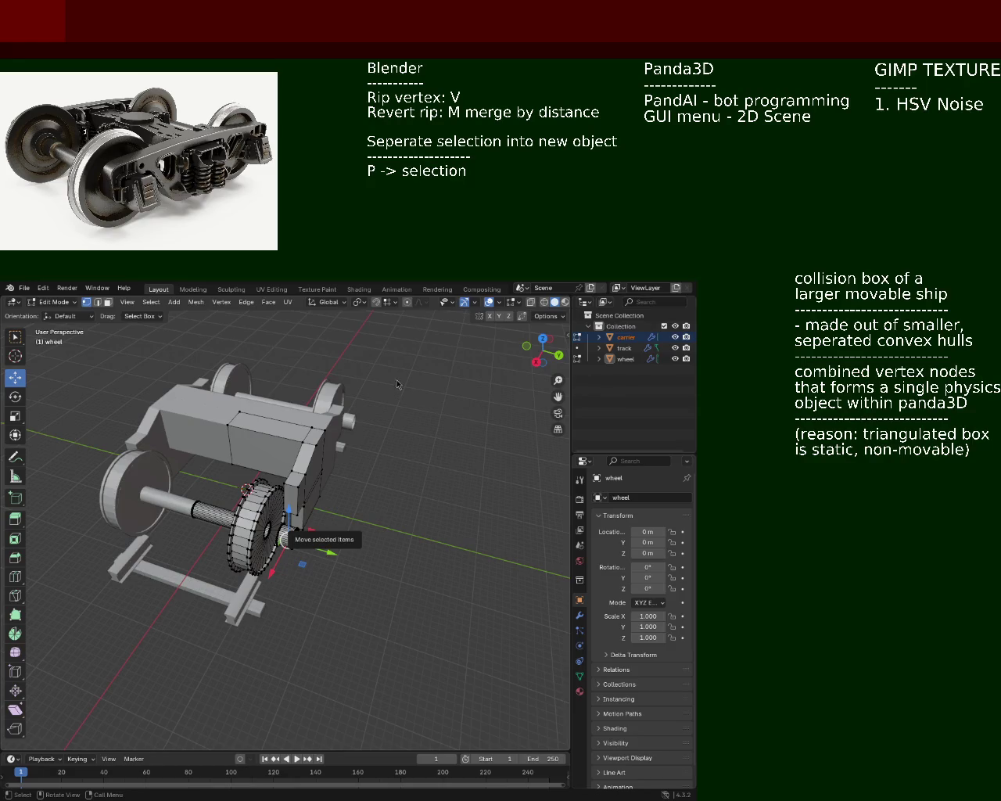
Orbit and zoom in close on the wheel's rim and hub beside the carrier
mouse_move(397, 379)
middle_down()
mouse_move(155, 477)
mouse_move(208, 469)
middle_up()
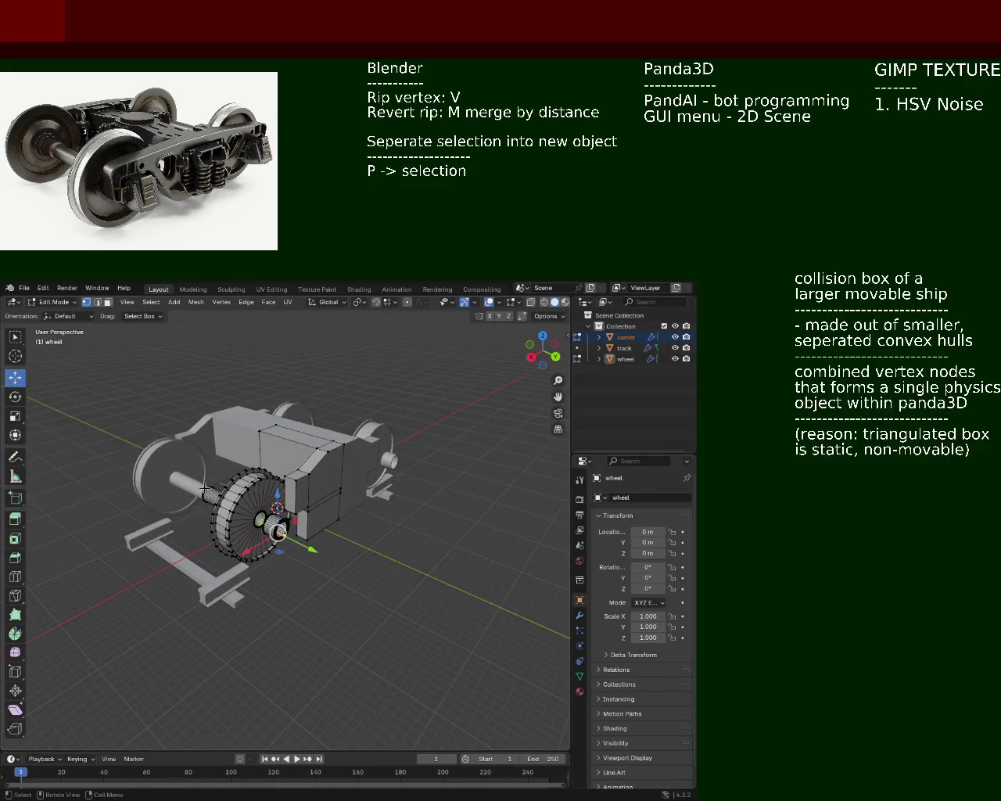
mouse_move(417, 418)
middle_down()
mouse_move(314, 435)
mouse_move(369, 467)
middle_up()
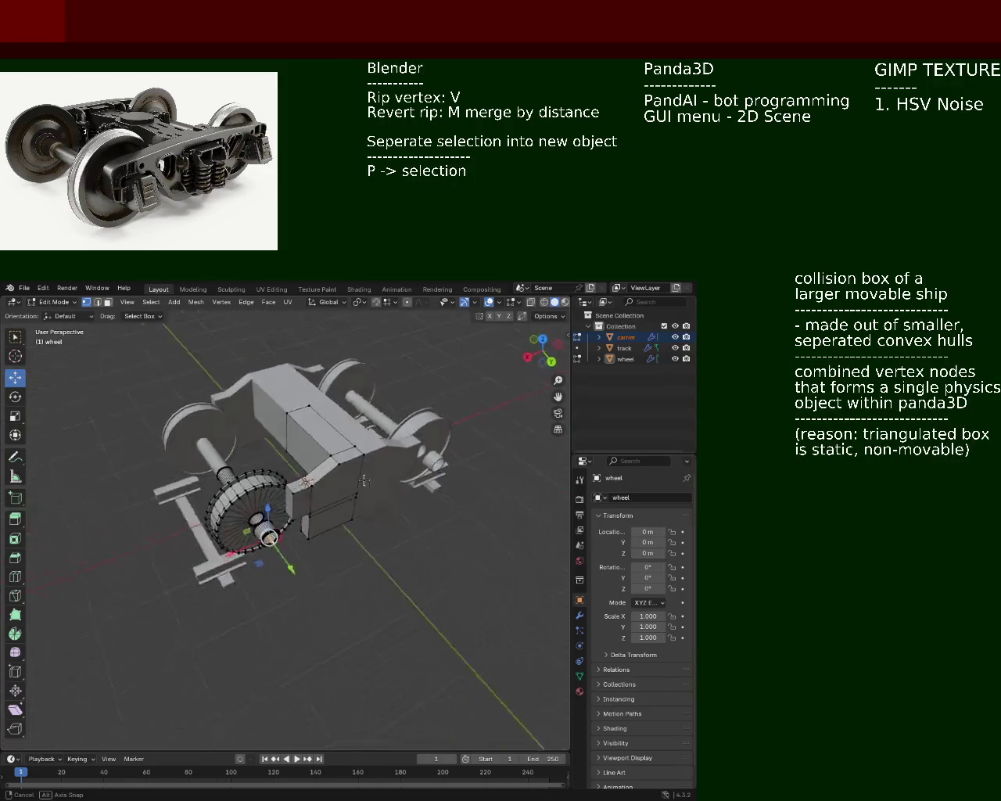
scroll(369, 468, up, 5)
mouse_move(369, 467)
middle_down()
mouse_move(245, 494)
mouse_move(362, 477)
mouse_move(417, 523)
middle_up()
scroll(416, 523, down, 4)
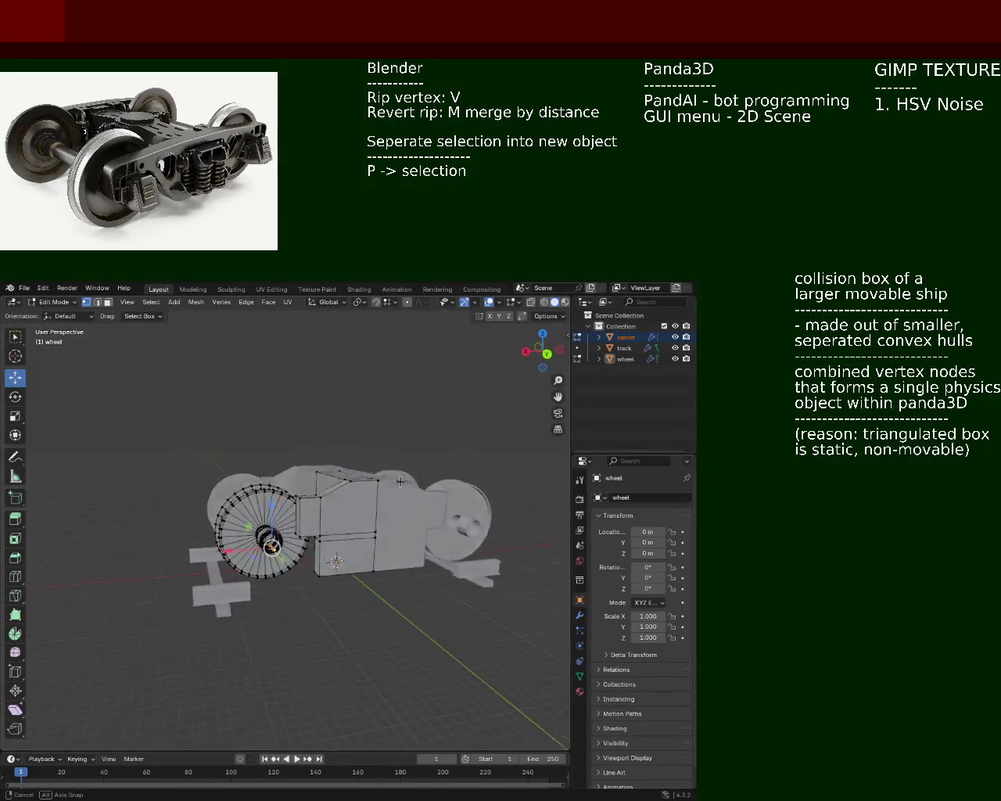
scroll(417, 523, up, 5)
mouse_move(416, 523)
middle_down()
mouse_move(234, 488)
mouse_move(242, 447)
mouse_move(254, 513)
middle_up()
Select single vertices on the hub ring, trying upper and lower ring vertices
scroll(254, 513, down, 3)
click(253, 535)
ctrl+click(281, 614)
click(281, 614)
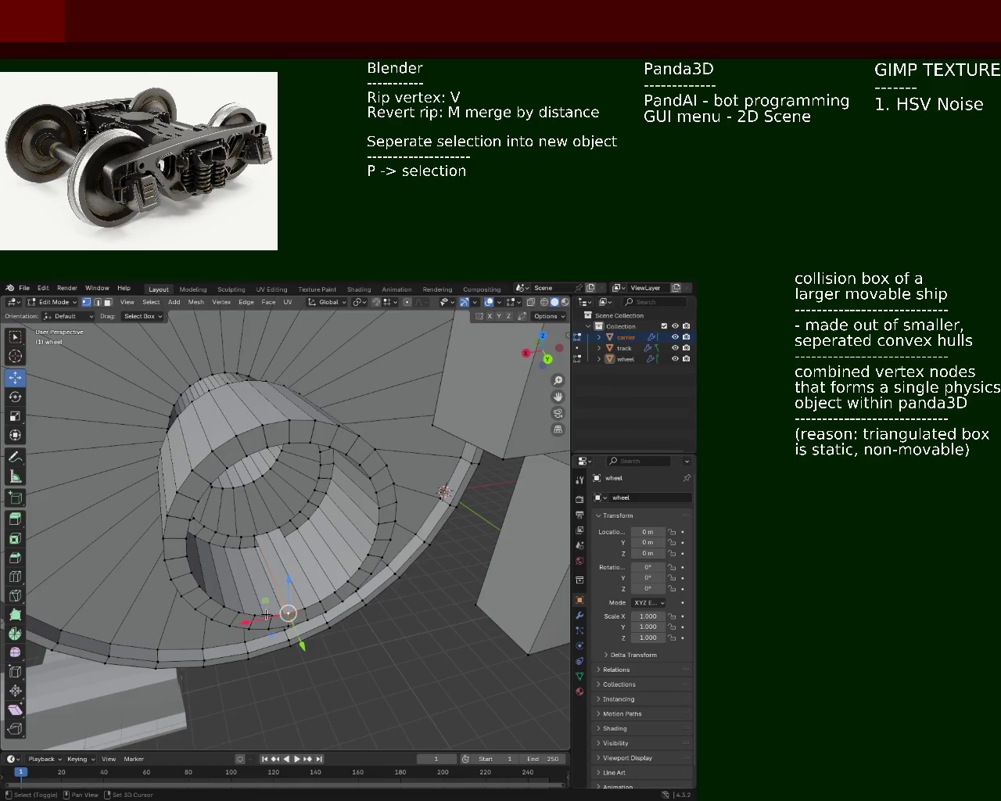
ctrl+click(236, 537)
click(236, 537)
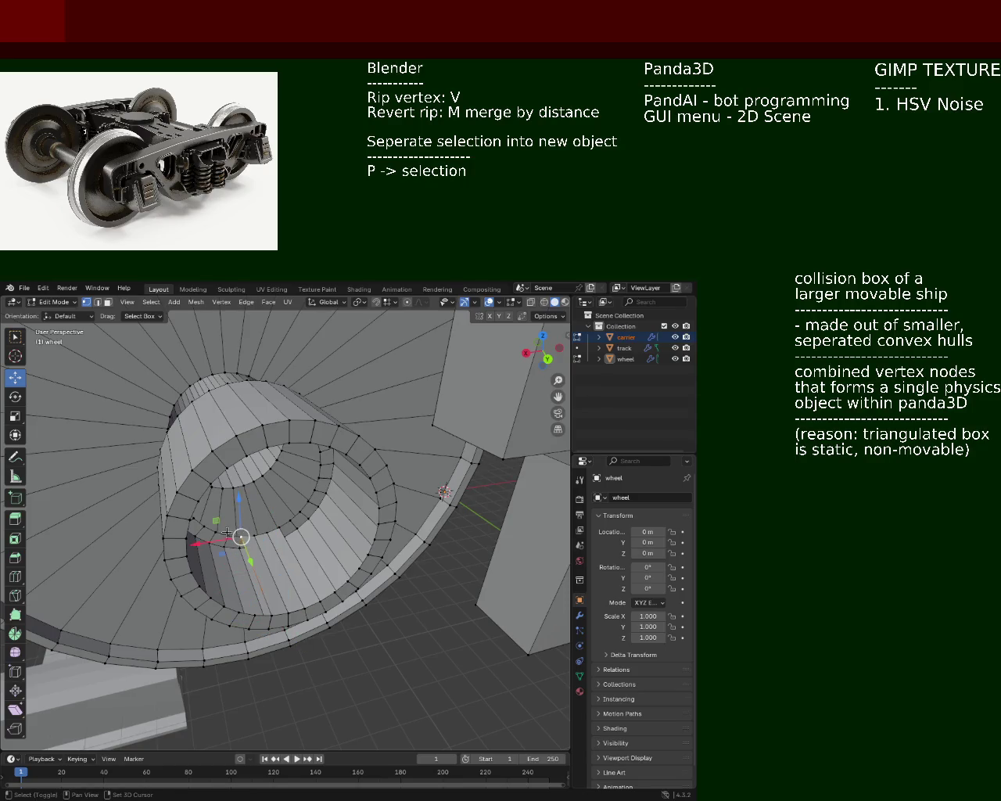
ctrl+click(256, 611)
click(250, 614)
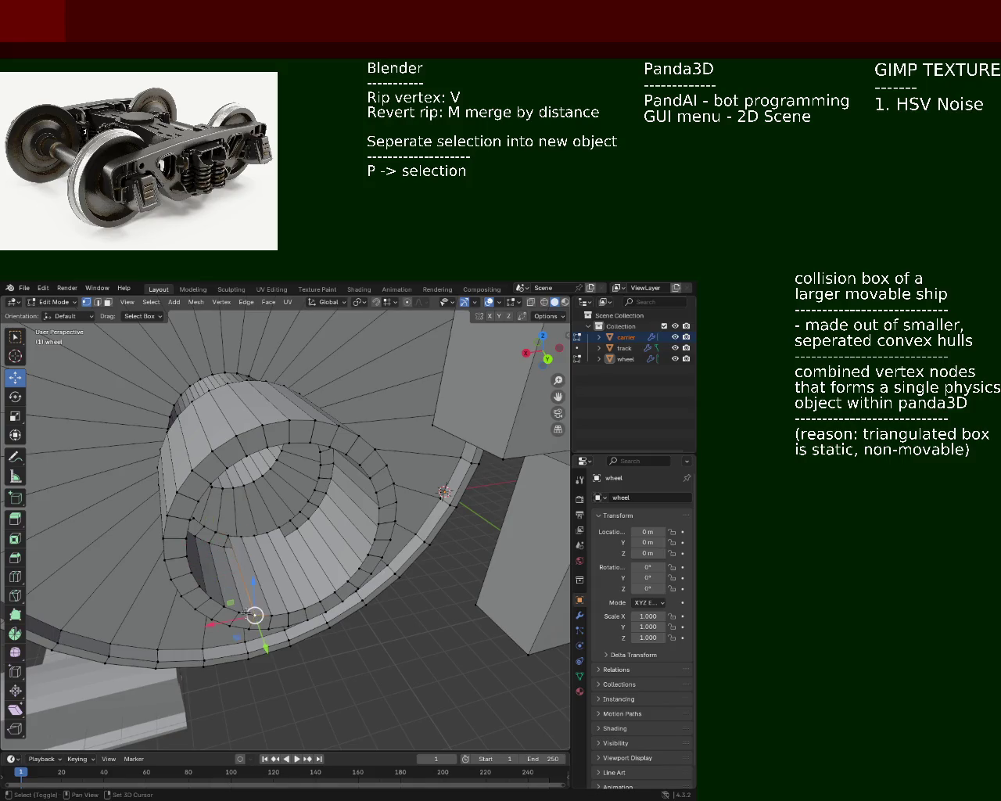
ctrl+click(212, 536)
From a new angle, select edges between ring vertices and faces on the wheel's inner rim
mouse_move(212, 535)
middle_down()
mouse_move(282, 455)
mouse_move(294, 507)
middle_up()
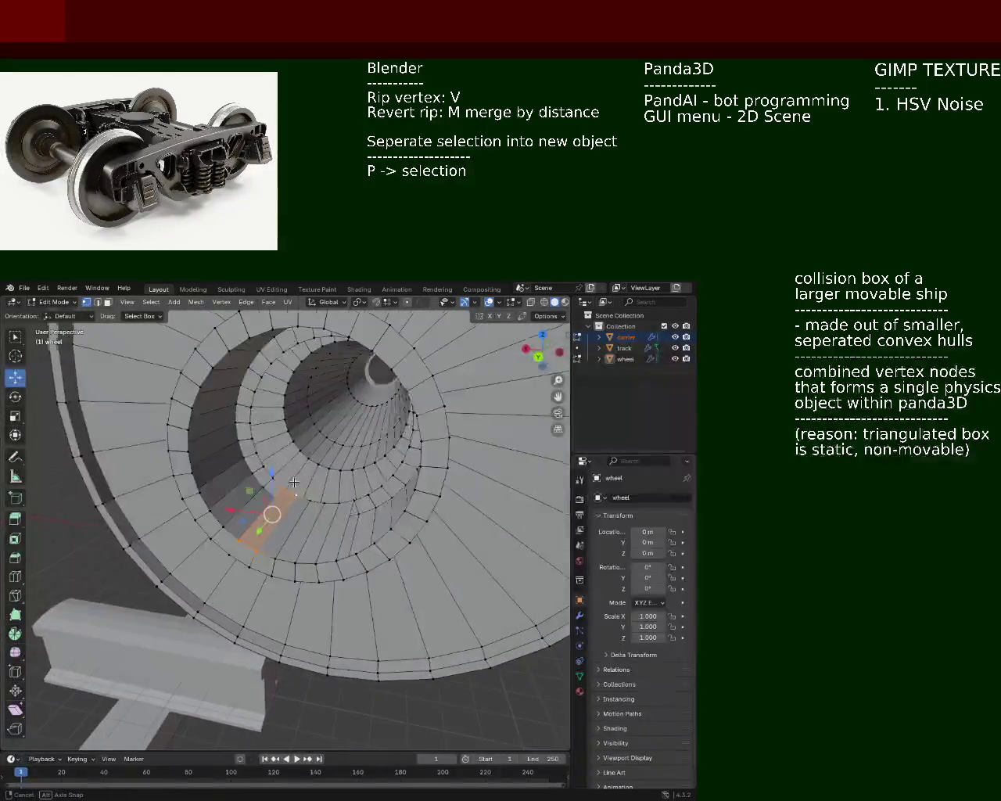
click(294, 506)
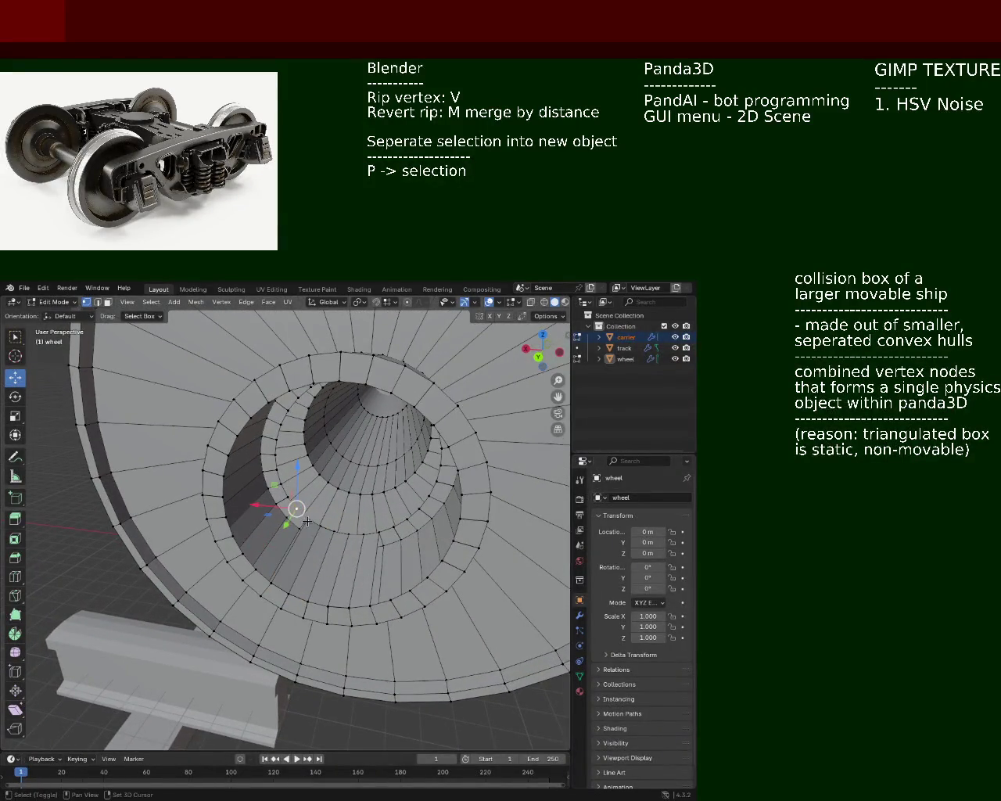
shift+click(264, 576)
click(250, 566)
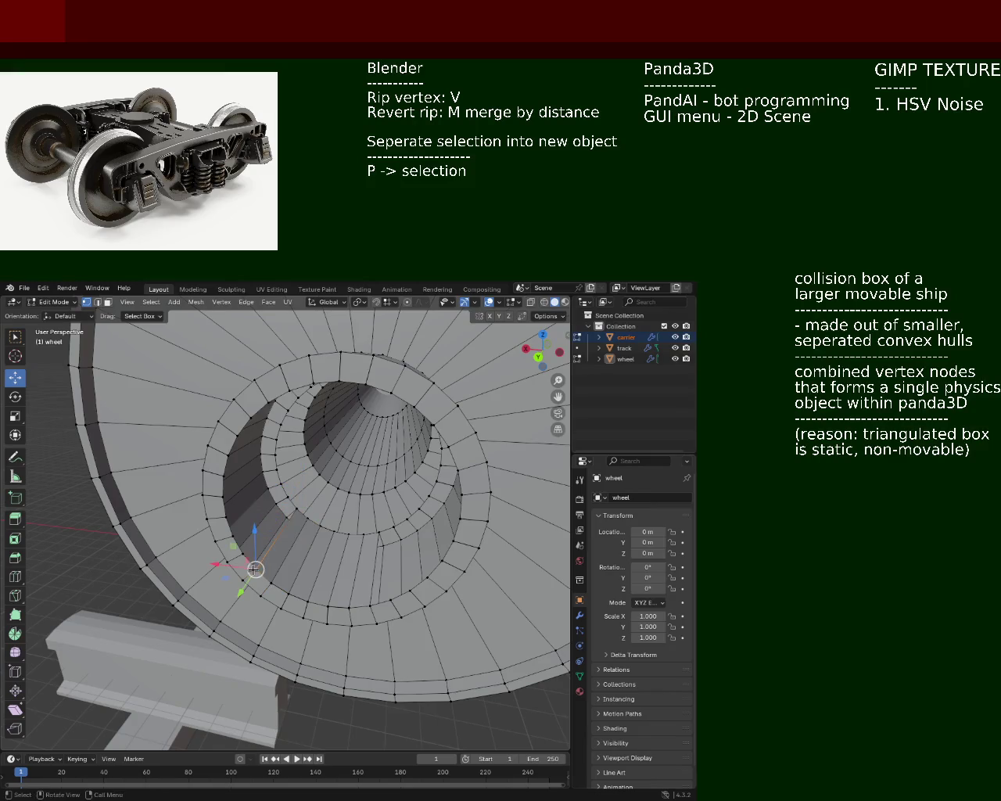
click(286, 498)
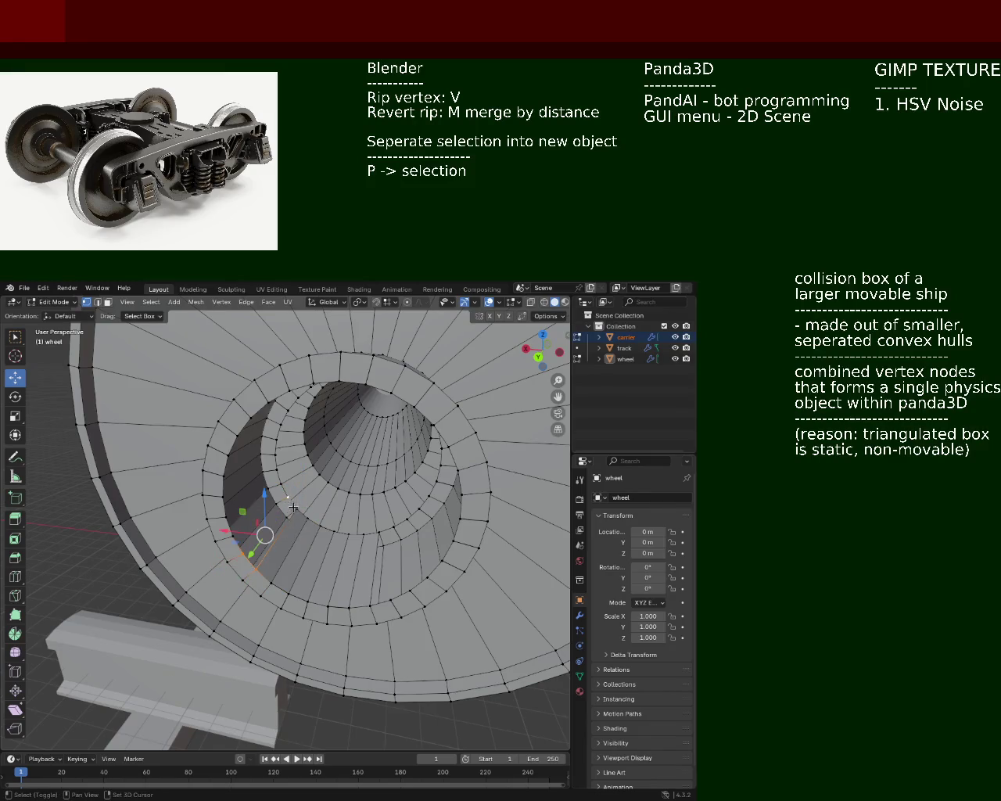
shift+click(278, 479)
shift+click(242, 552)
shift+click(233, 539)
click(275, 483)
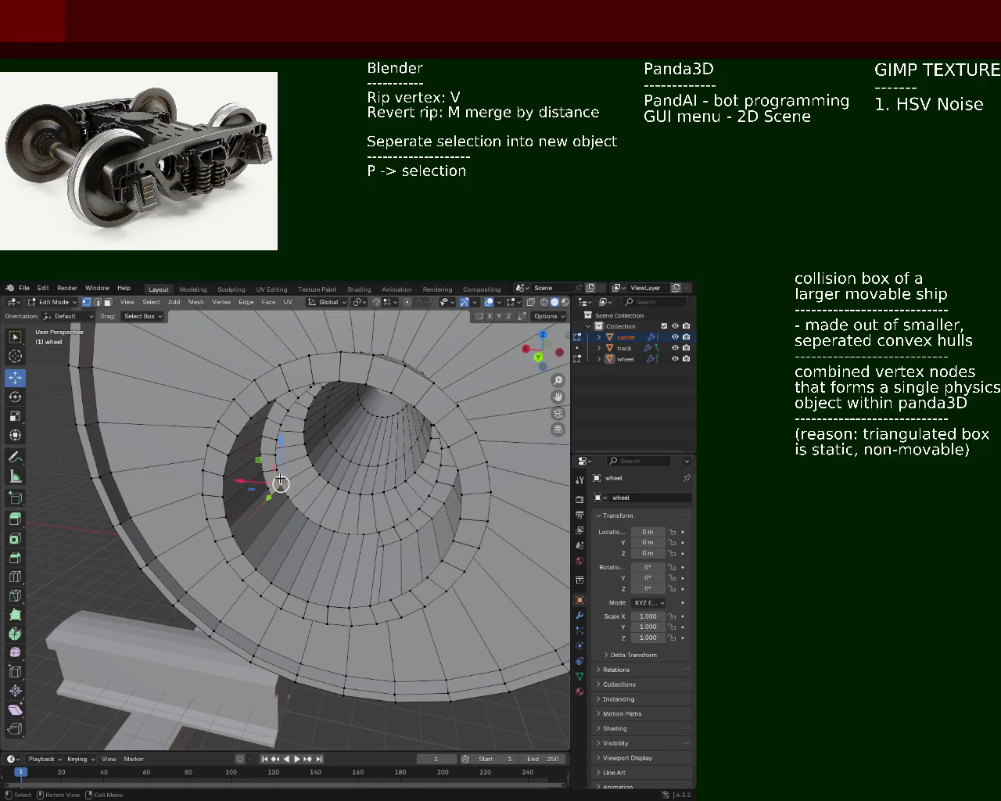
shift+click(224, 522)
shift+click(233, 536)
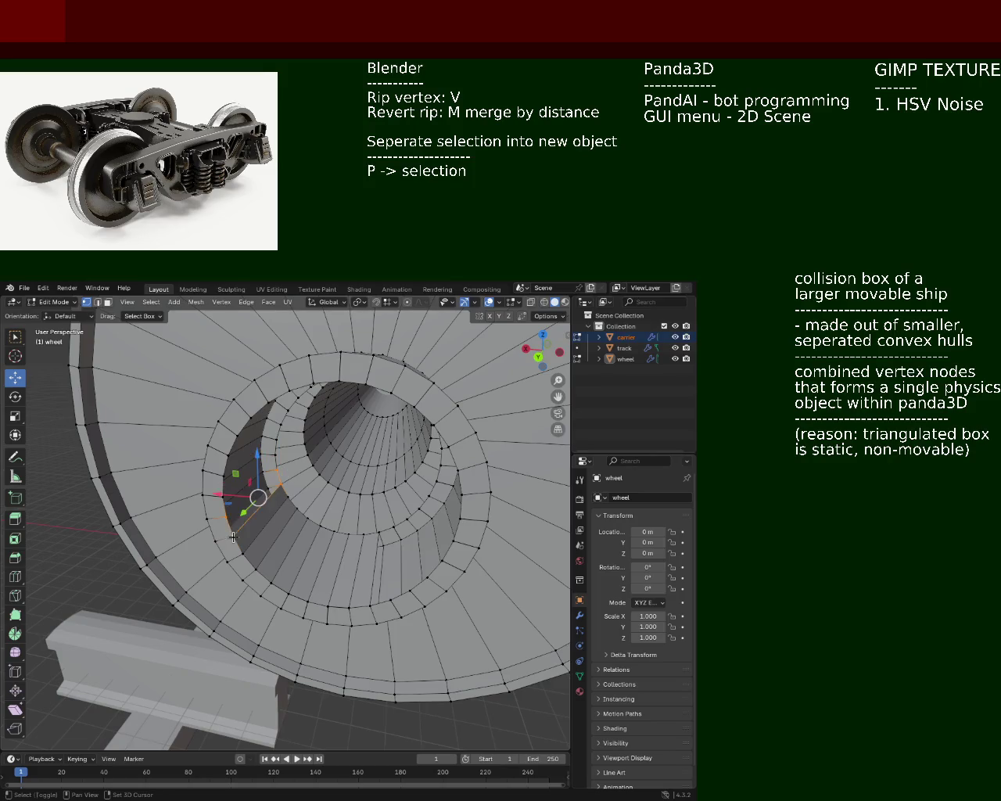
shift+click(276, 472)
Pick individual vertices and faces along the inner and outer rim
click(275, 460)
shift+click(226, 495)
shift+click(226, 521)
click(223, 486)
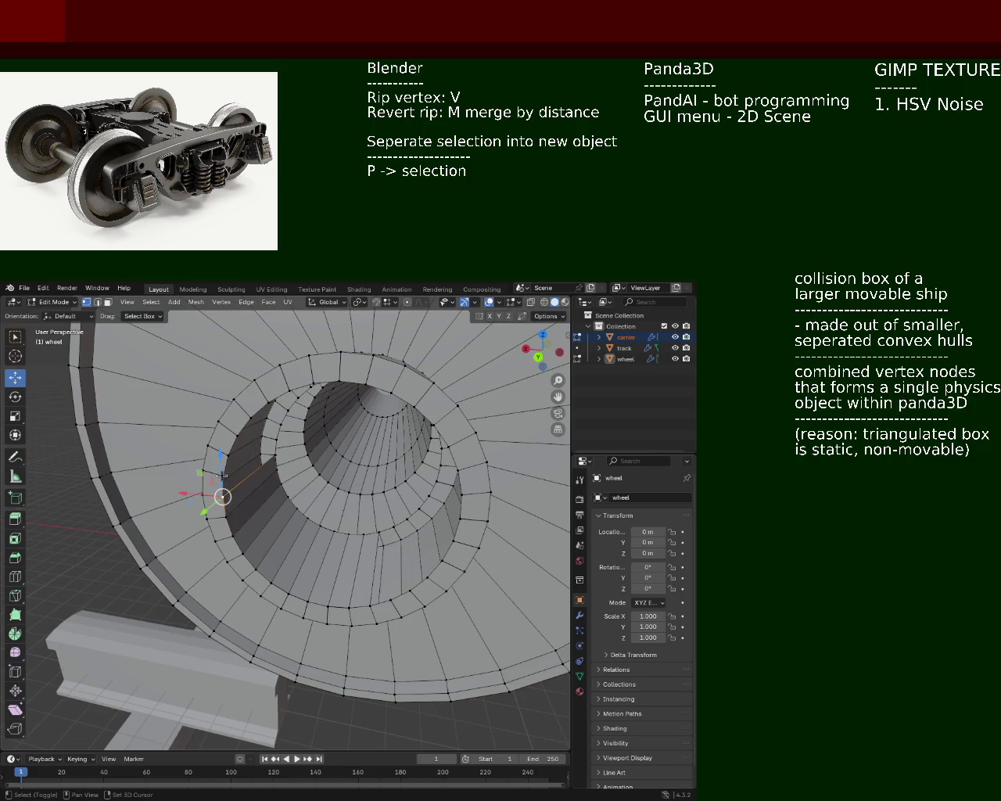
shift+click(277, 440)
shift+click(275, 461)
mouse_move(275, 462)
middle_down()
mouse_move(337, 480)
mouse_move(335, 470)
middle_up()
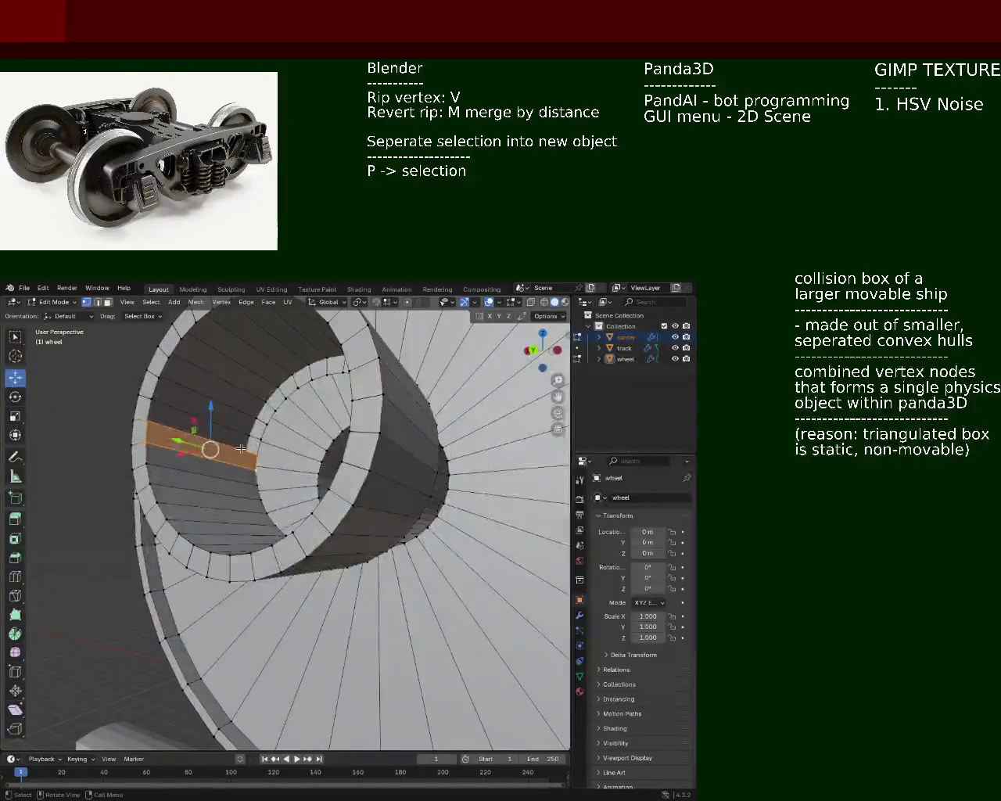
click(148, 405)
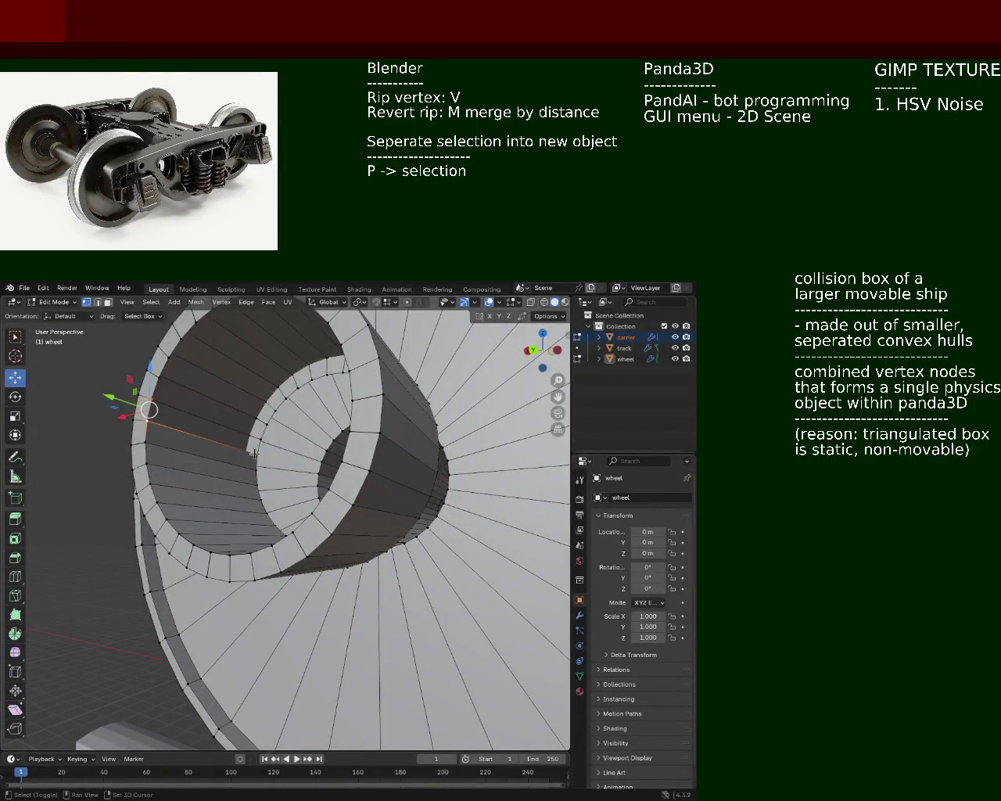
drag(254, 452, 161, 381)
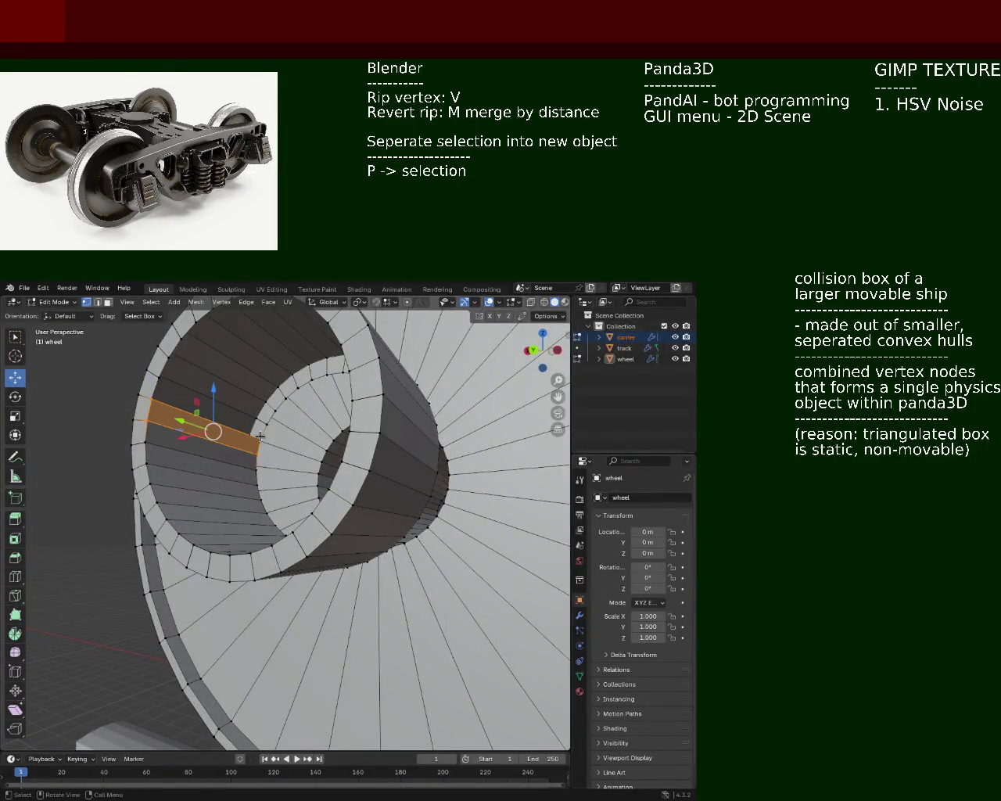
shift+click(162, 382)
middle_drag(162, 382, 320, 493)
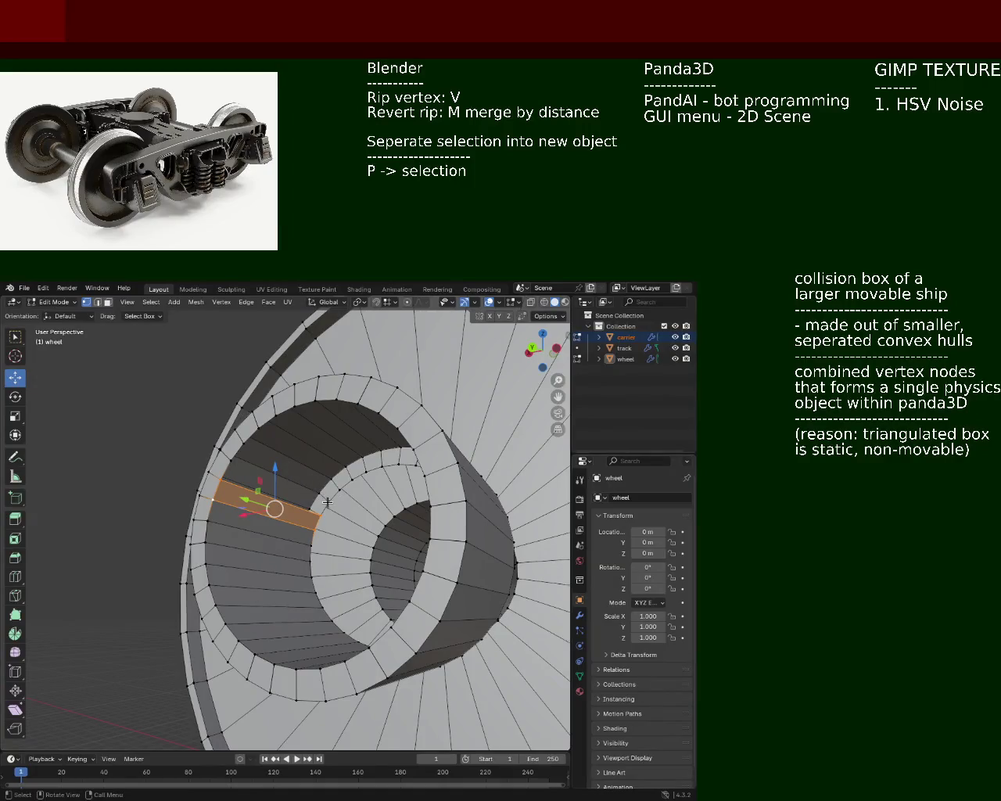
Select a few inner-ring vertices and rip one hub vertex free with V
key(g)
click(230, 461)
shift+click(229, 462)
shift+click(326, 499)
shift+click(339, 490)
click(345, 484)
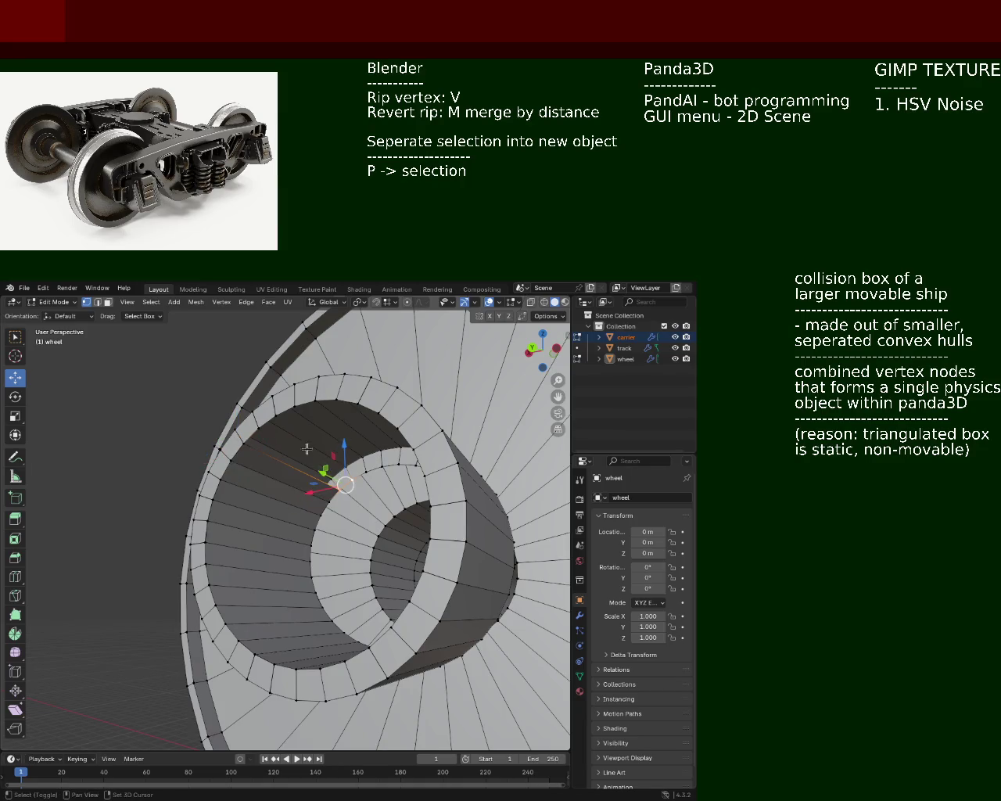
key(v)
click(125, 383)
Select the edges running down the hub wall, one after another along the ring
mouse_move(125, 384)
middle_down()
mouse_move(299, 492)
mouse_move(337, 503)
mouse_move(337, 515)
middle_up()
click(356, 557)
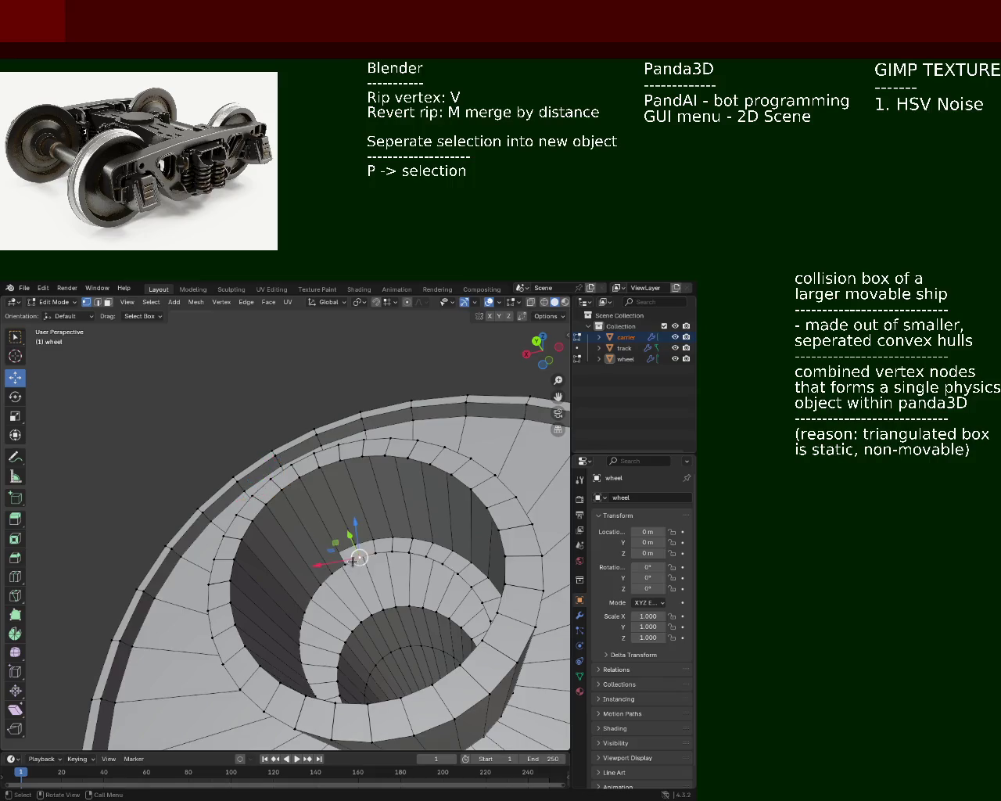
shift+click(297, 482)
click(313, 467)
shift+click(383, 552)
click(366, 552)
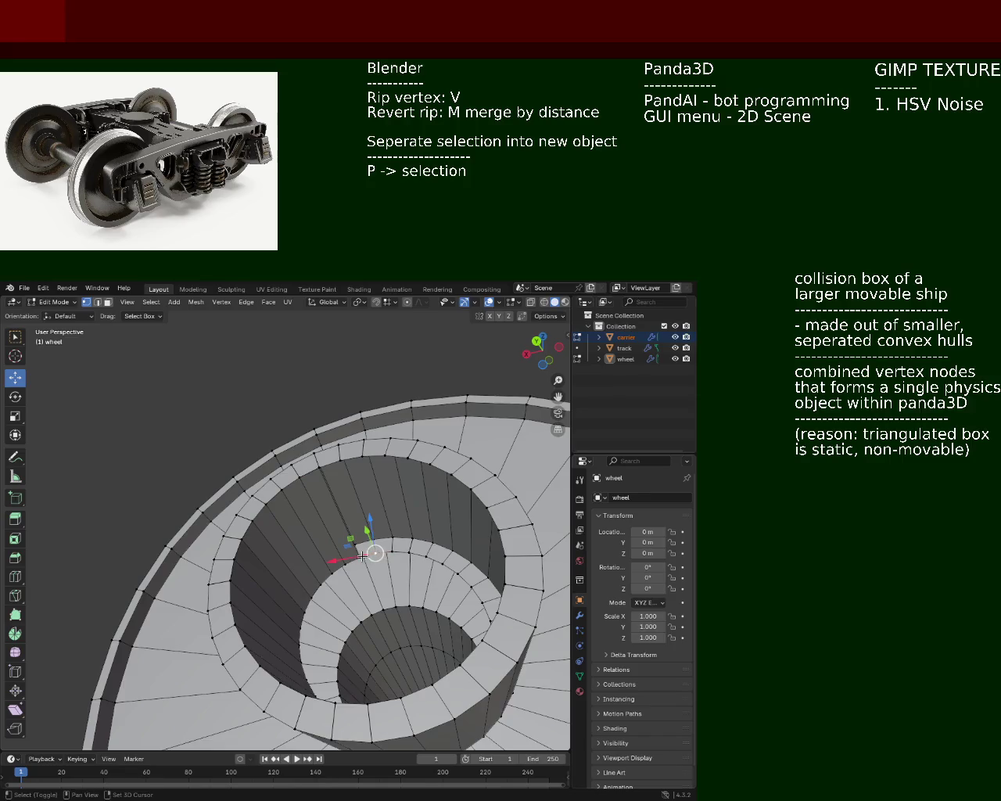
click(340, 461)
shift+click(375, 551)
shift+click(361, 456)
shift+click(382, 537)
shift+click(383, 537)
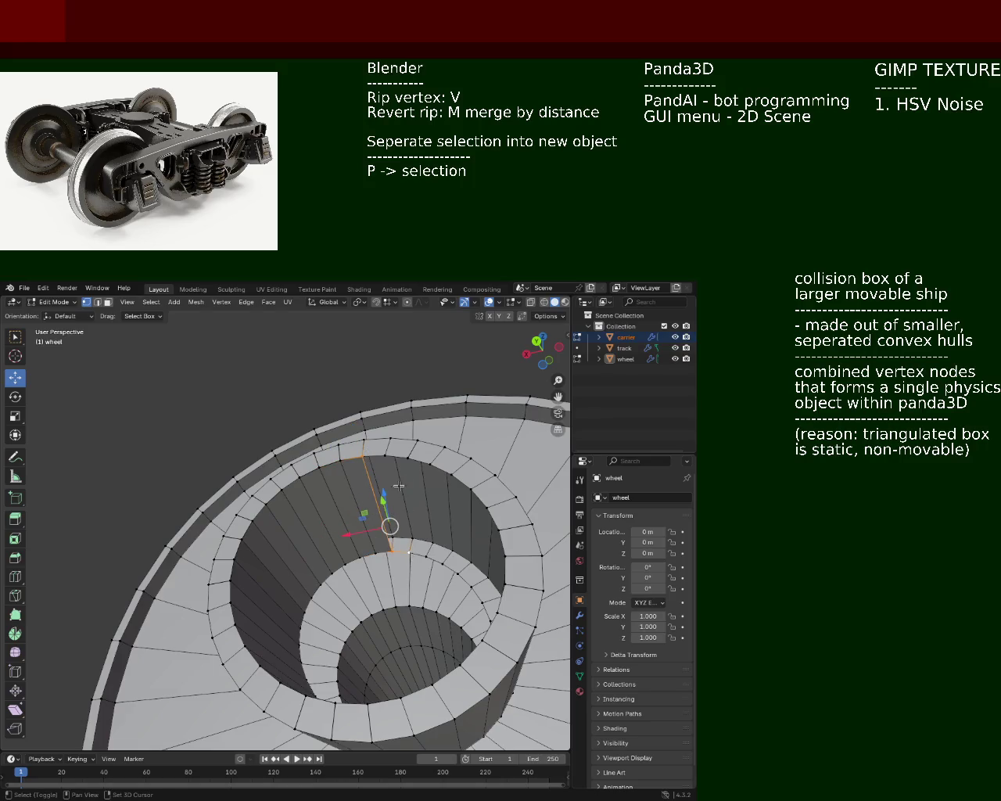
click(386, 456)
shift+click(408, 553)
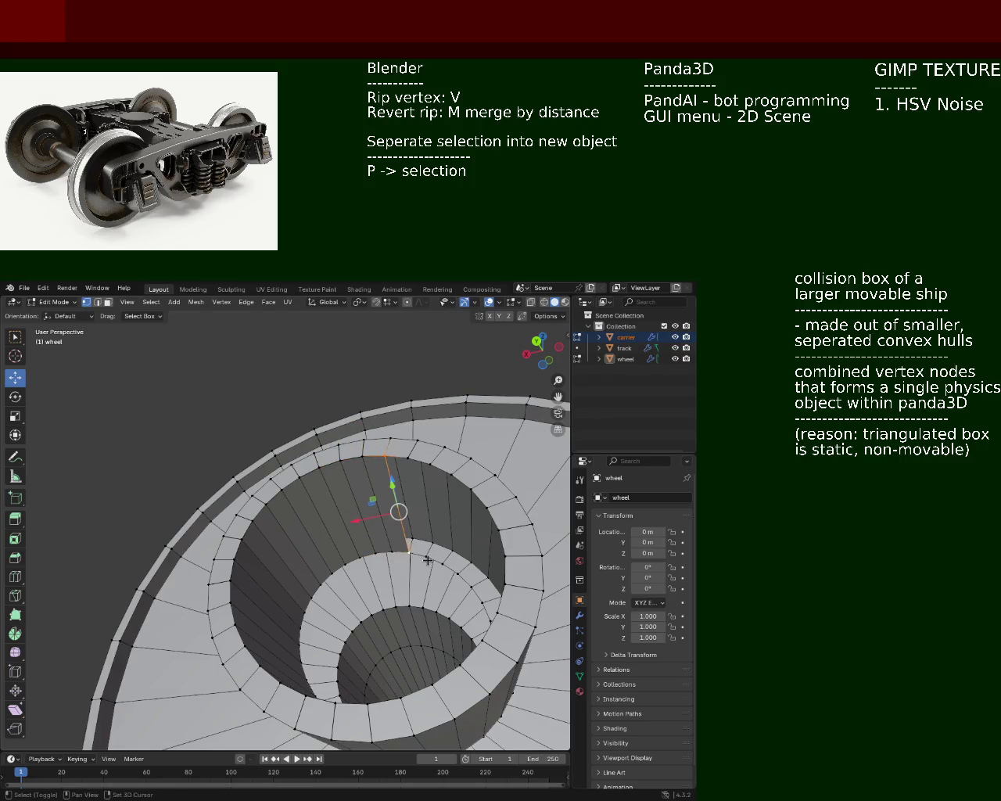
click(408, 456)
Select vertices and an inner edge loop on the hub's rim, then orbit around the bogie
mouse_move(408, 456)
middle_down()
mouse_move(454, 490)
mouse_move(247, 532)
middle_up()
click(247, 529)
shift+click(280, 448)
click(263, 537)
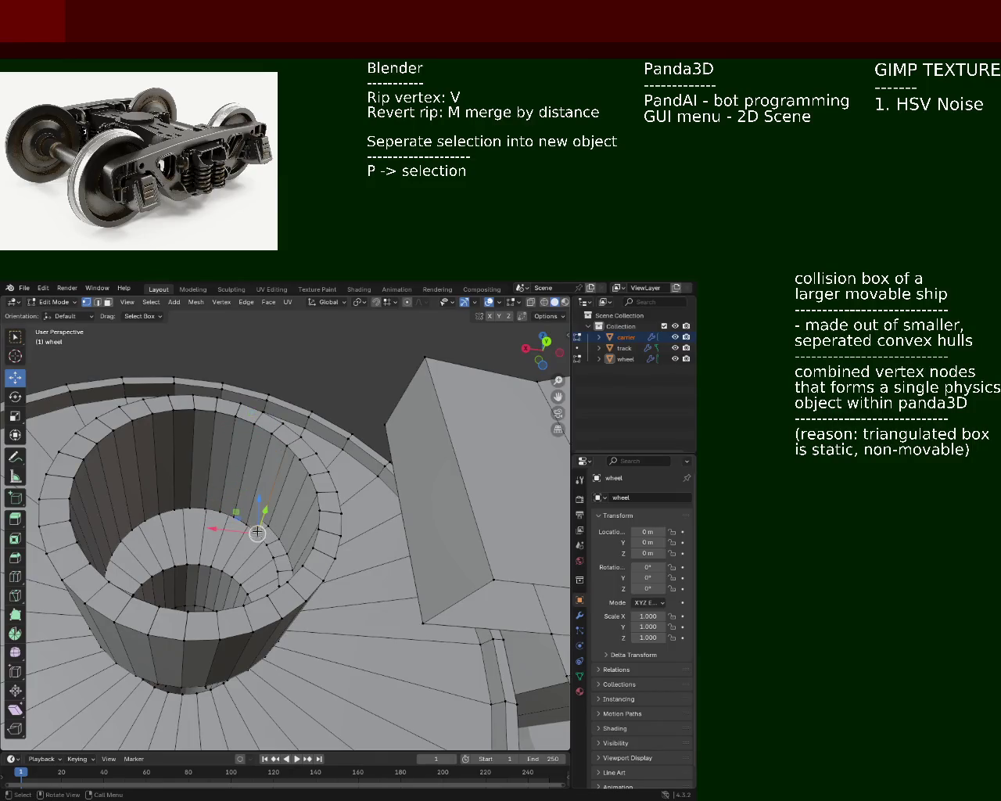
alt+click(278, 491)
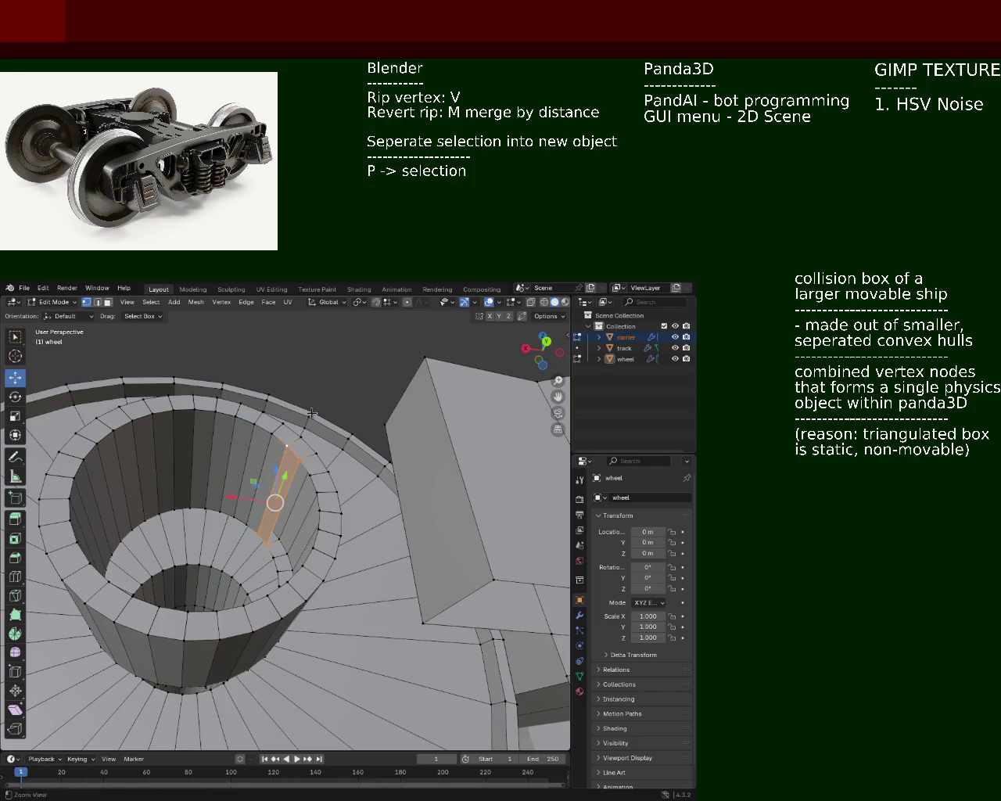
scroll(298, 500, down, 10)
mouse_move(297, 501)
middle_down()
mouse_move(341, 598)
mouse_move(320, 577)
middle_up()
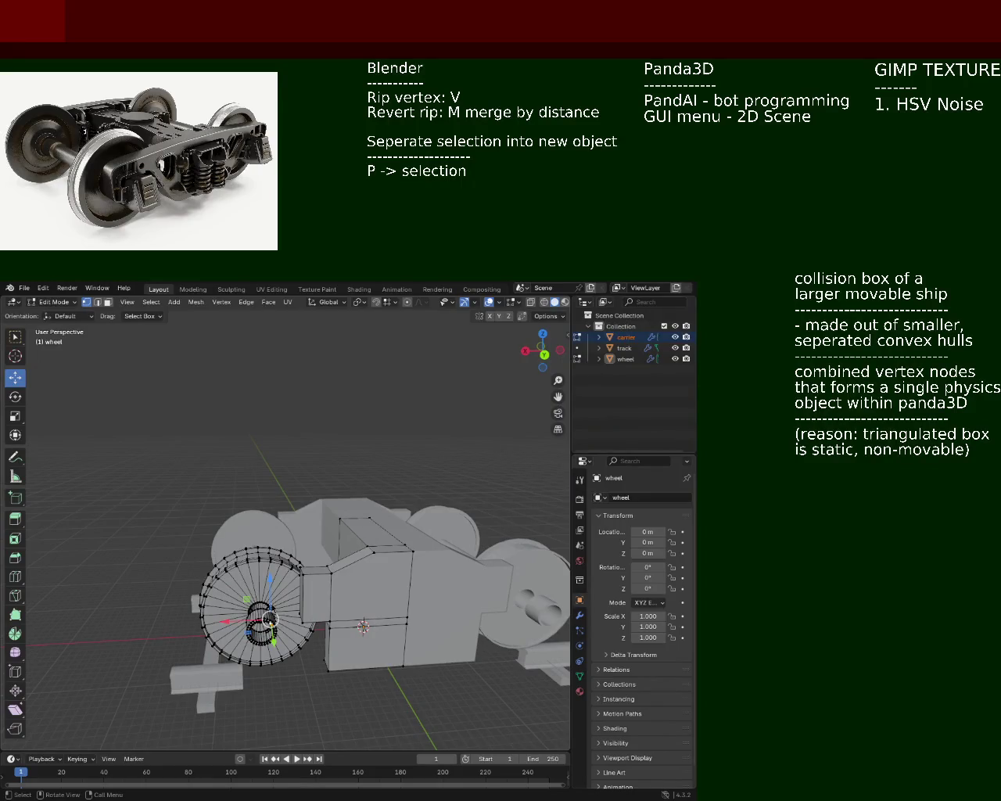
Orbit and zoom around the wheel and axle, viewing them from above and both sides
mouse_move(257, 501)
middle_down()
mouse_move(364, 590)
mouse_move(314, 499)
mouse_move(303, 551)
middle_up()
mouse_move(393, 595)
middle_down()
mouse_move(374, 532)
mouse_move(417, 639)
middle_up()
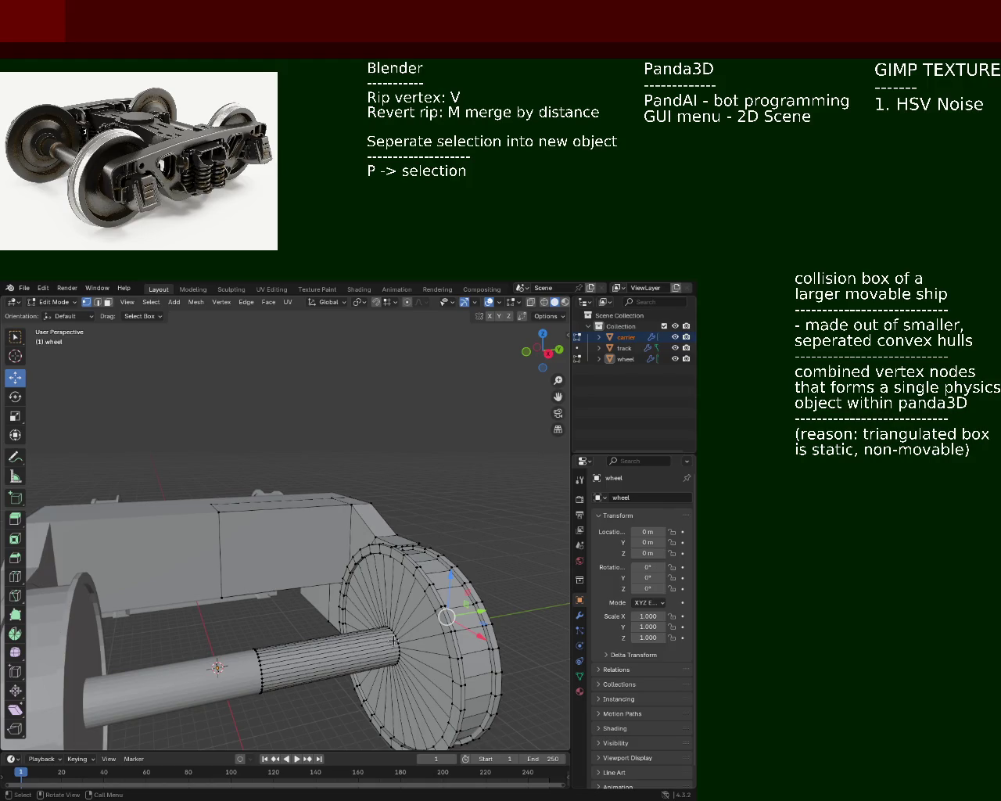
mouse_move(395, 640)
middle_down()
mouse_move(305, 551)
mouse_move(266, 635)
middle_up()
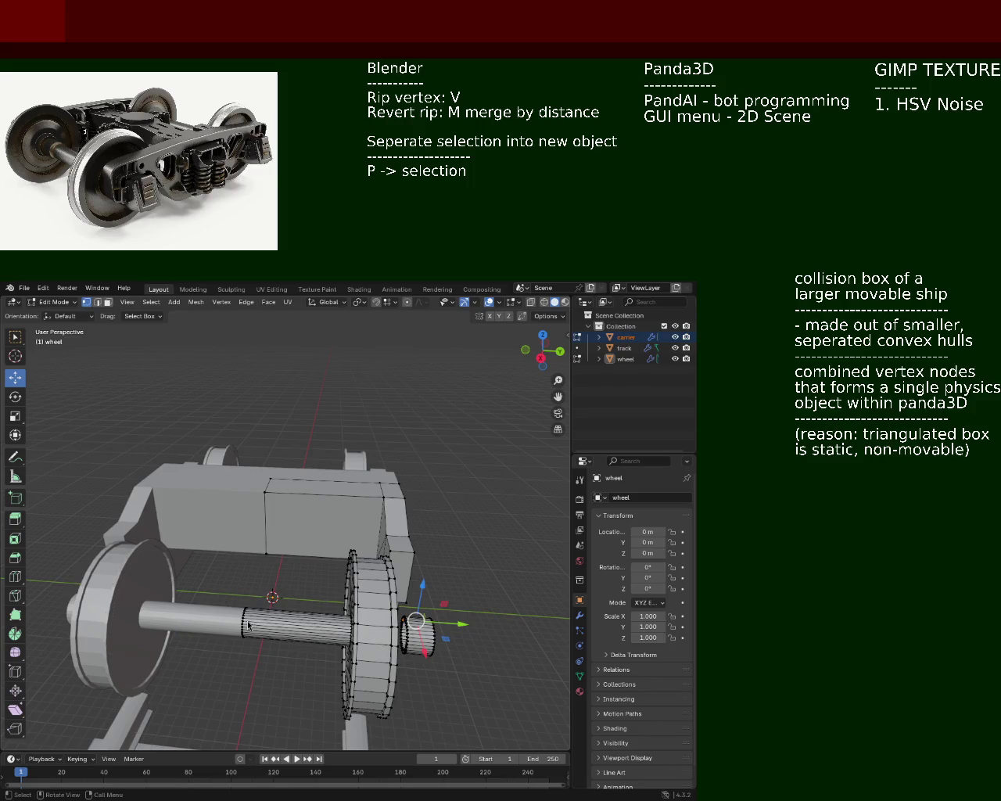
scroll(313, 539, up, 2)
scroll(367, 559, up, 2)
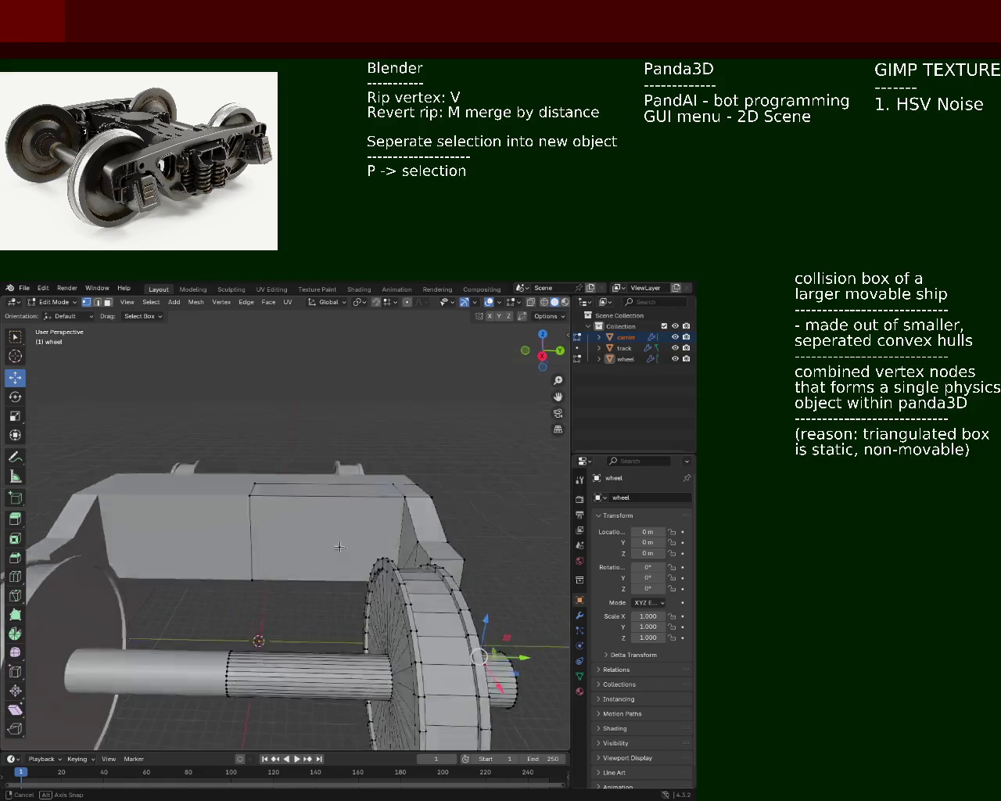
scroll(399, 575, up, 2)
scroll(411, 579, up, 2)
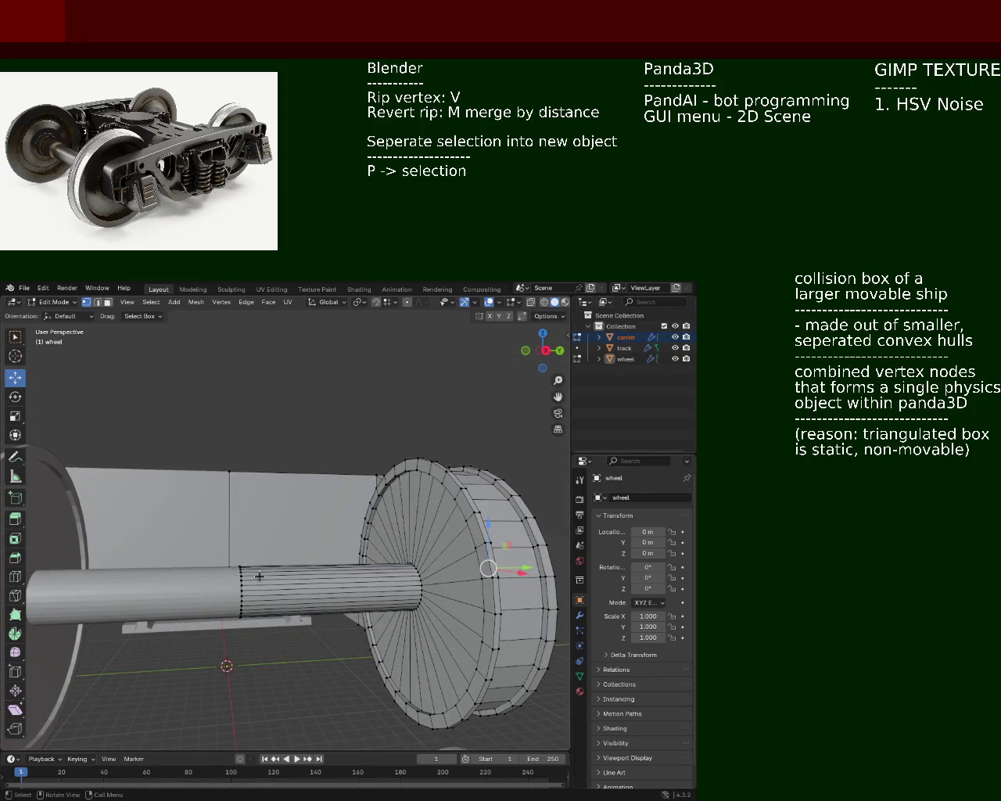
middle_drag(259, 576, 313, 575)
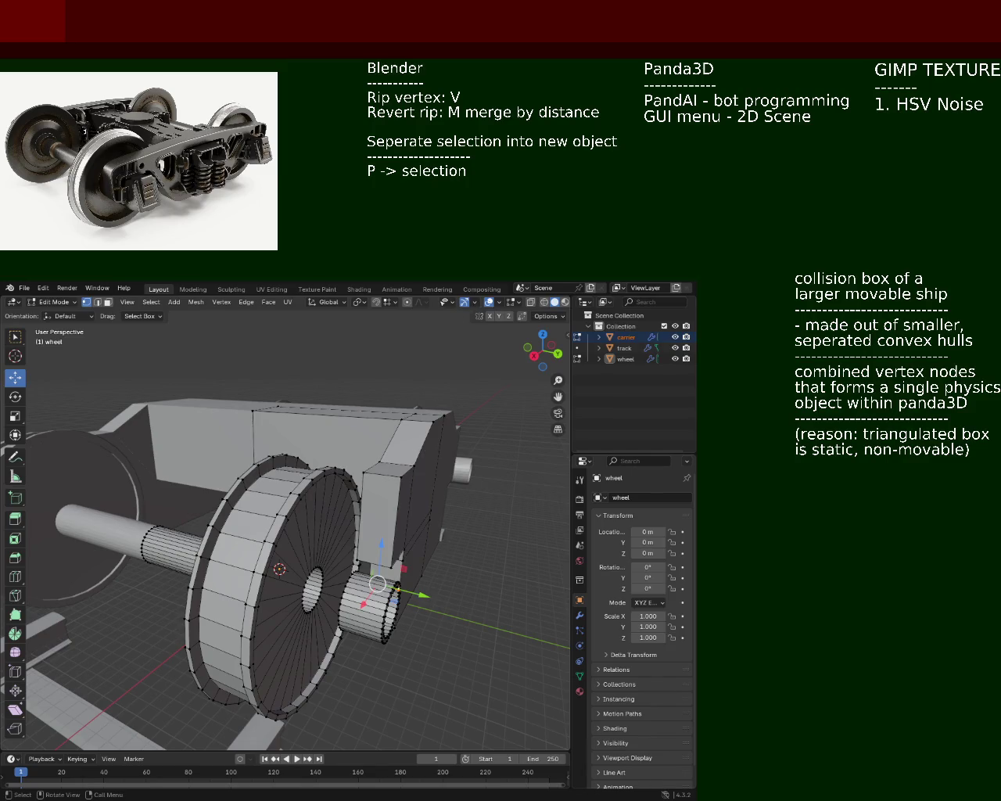
middle_drag(160, 477, 281, 520)
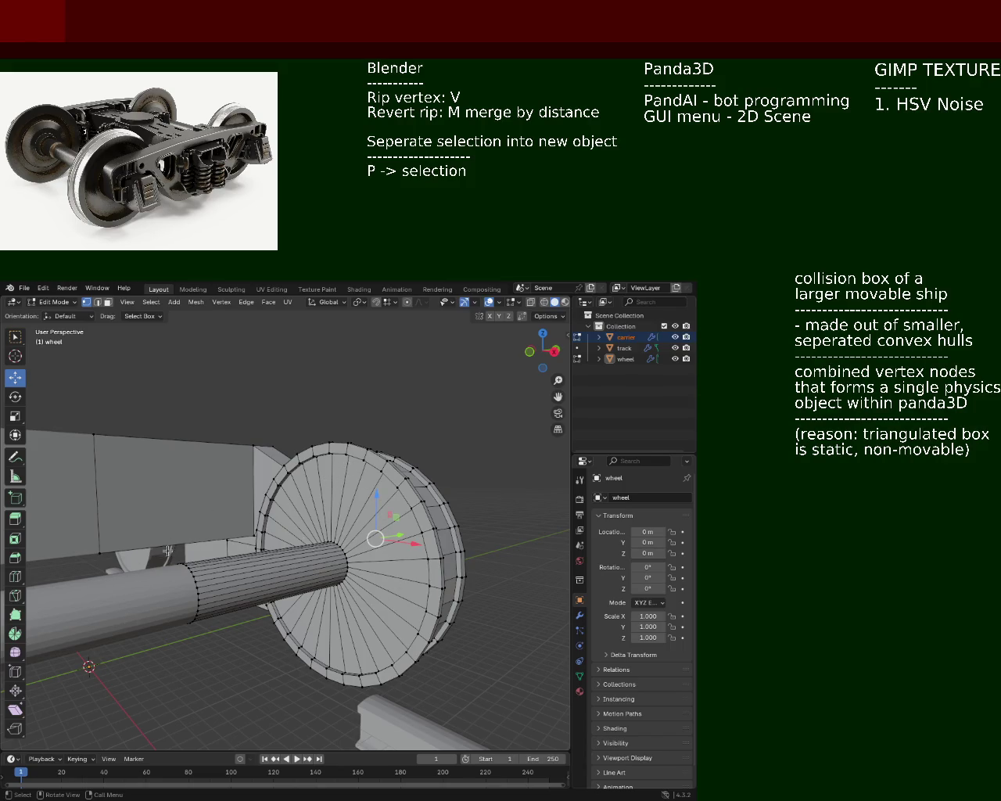
mouse_move(359, 528)
middle_down()
mouse_move(267, 527)
mouse_move(234, 555)
middle_up()
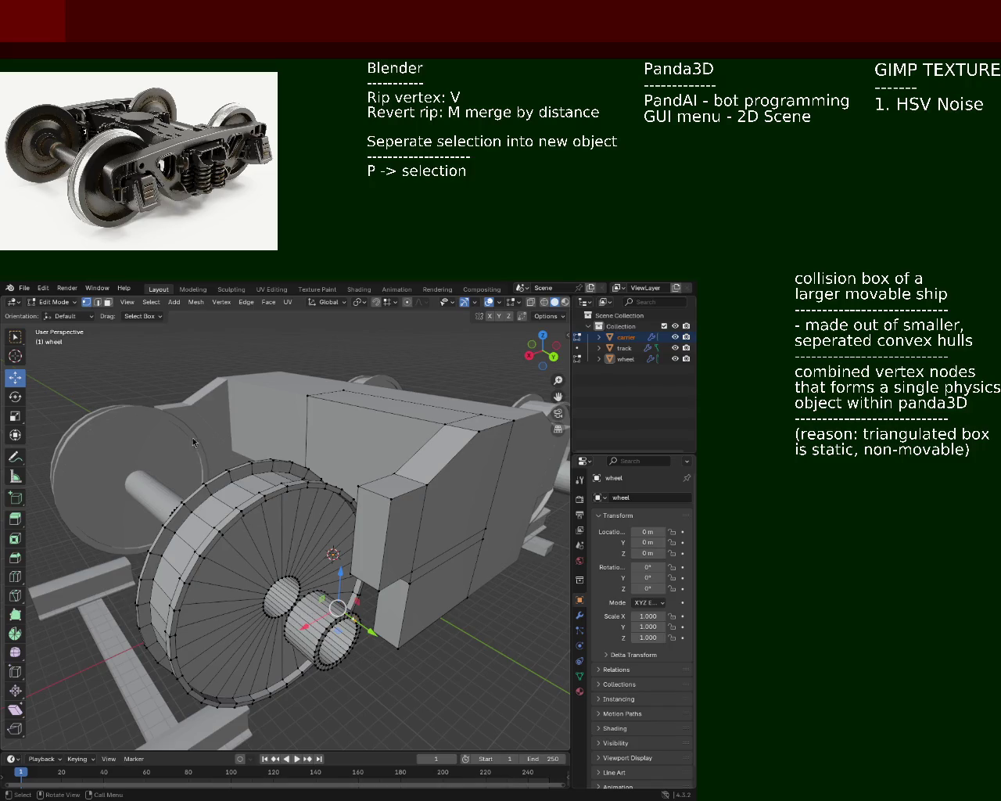
mouse_move(328, 599)
middle_down()
mouse_move(240, 501)
mouse_move(288, 526)
middle_up()
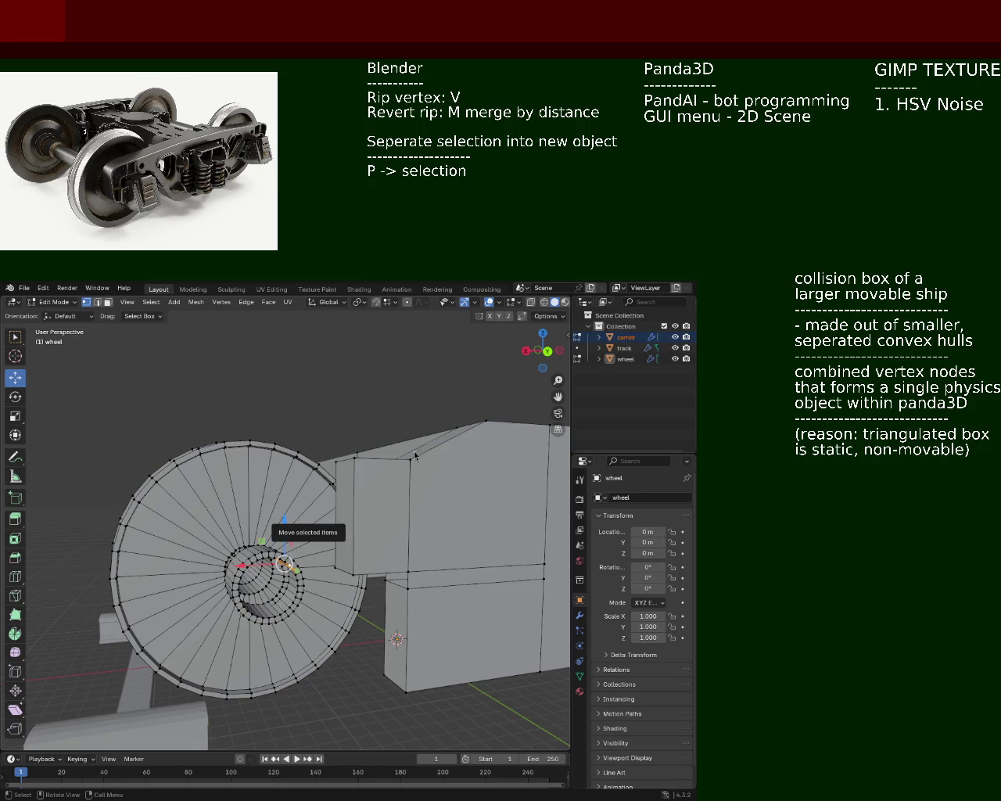
mouse_move(175, 465)
middle_down()
mouse_move(201, 492)
mouse_move(321, 457)
mouse_move(214, 464)
mouse_move(209, 497)
mouse_move(284, 531)
middle_up()
scroll(284, 531, up, 3)
Select inner-ring vertices to form a first face inside the wheel's bore
scroll(274, 531, down, 2)
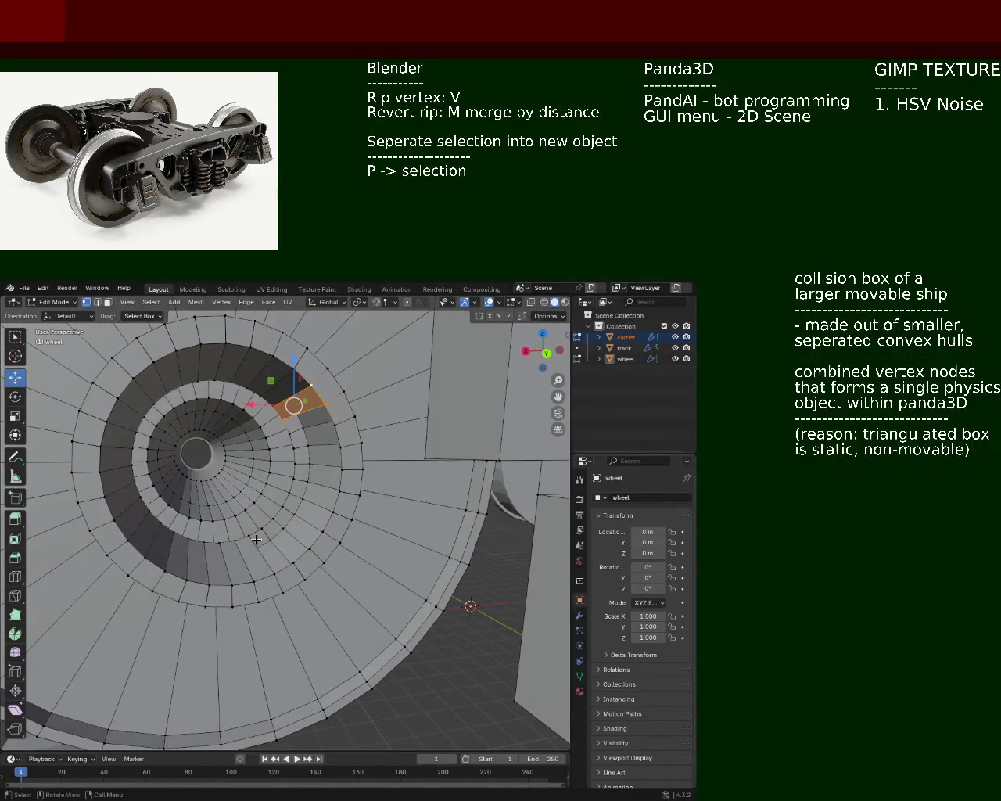
shift+click(266, 531)
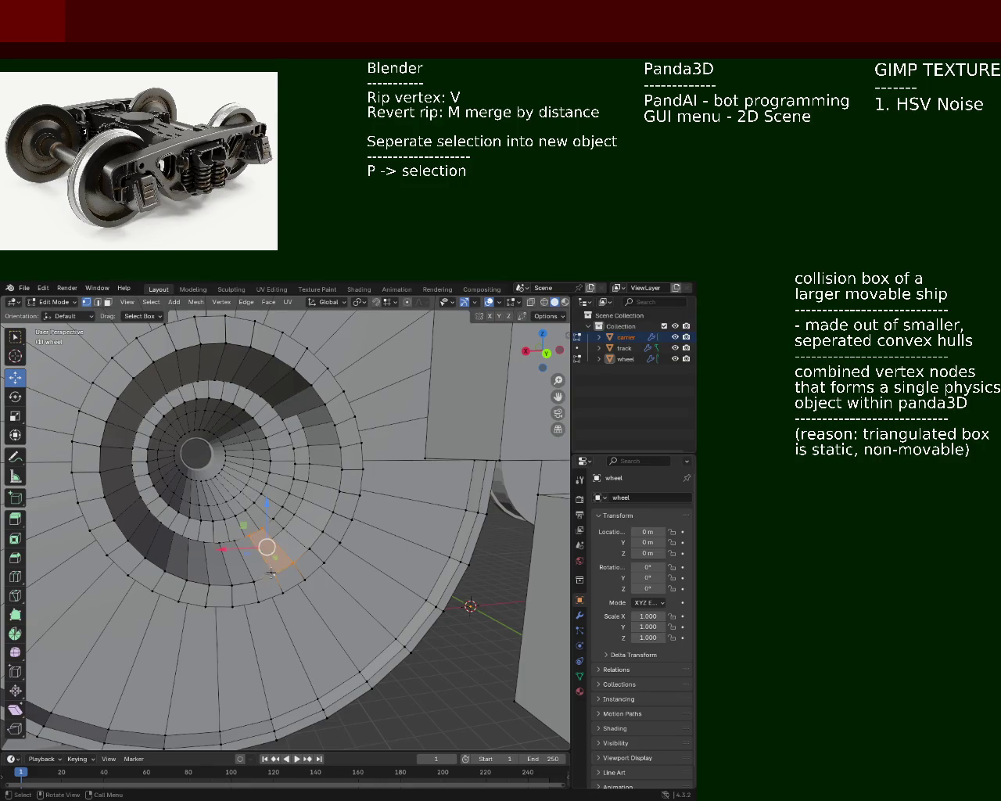
shift+click(263, 532)
shift+click(273, 518)
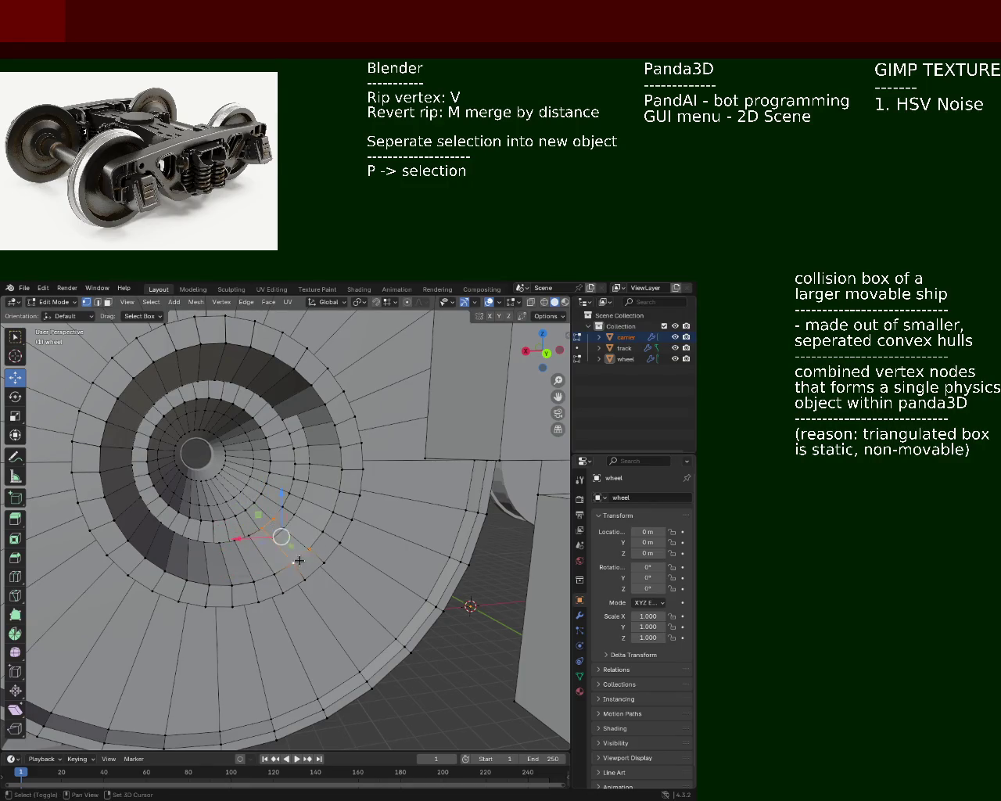
shift+click(275, 517)
shift+click(307, 553)
mouse_move(320, 551)
middle_down()
mouse_move(359, 549)
mouse_move(324, 552)
middle_up()
shift+click(319, 552)
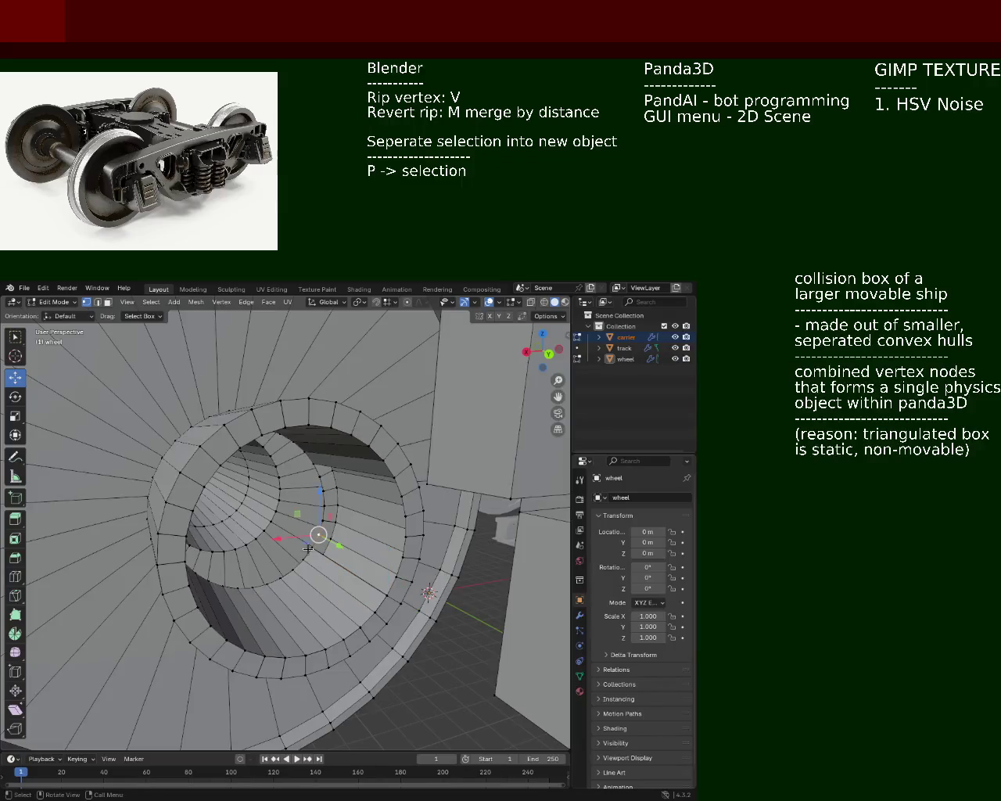
shift+click(427, 592)
shift+click(323, 521)
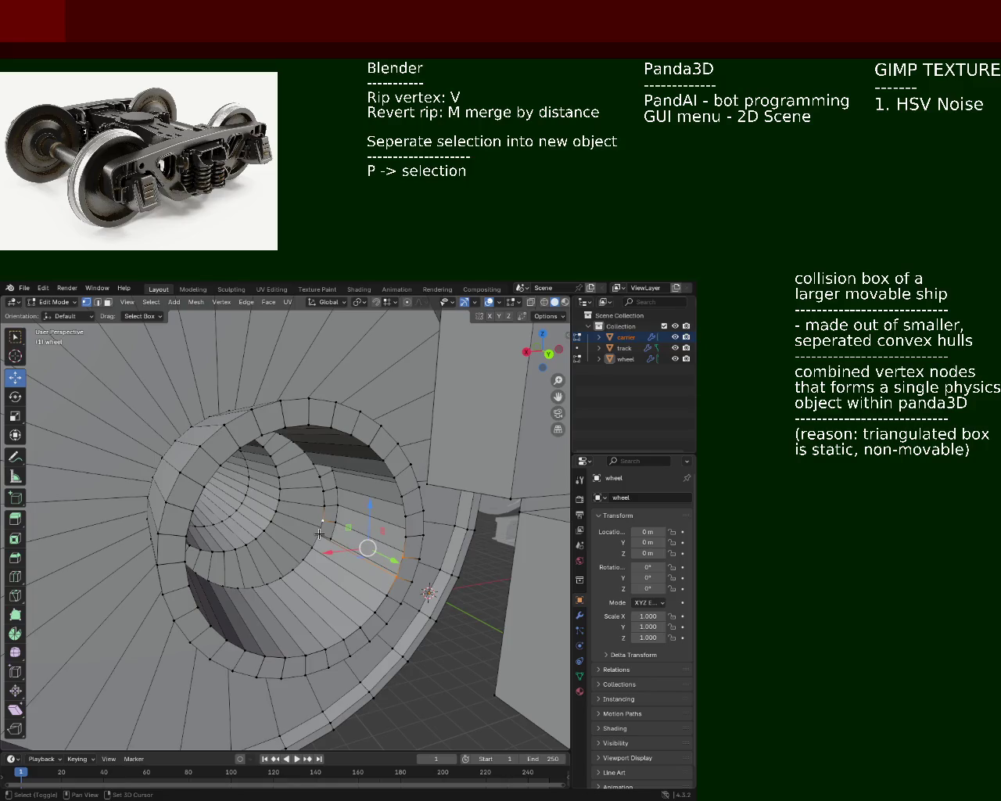
shift+click(402, 556)
Extend the face selection row by row up the bore and add another face
click(322, 492)
shift+click(405, 513)
shift+click(406, 536)
shift+click(323, 513)
click(322, 491)
shift+click(320, 476)
shift+click(403, 495)
shift+click(406, 512)
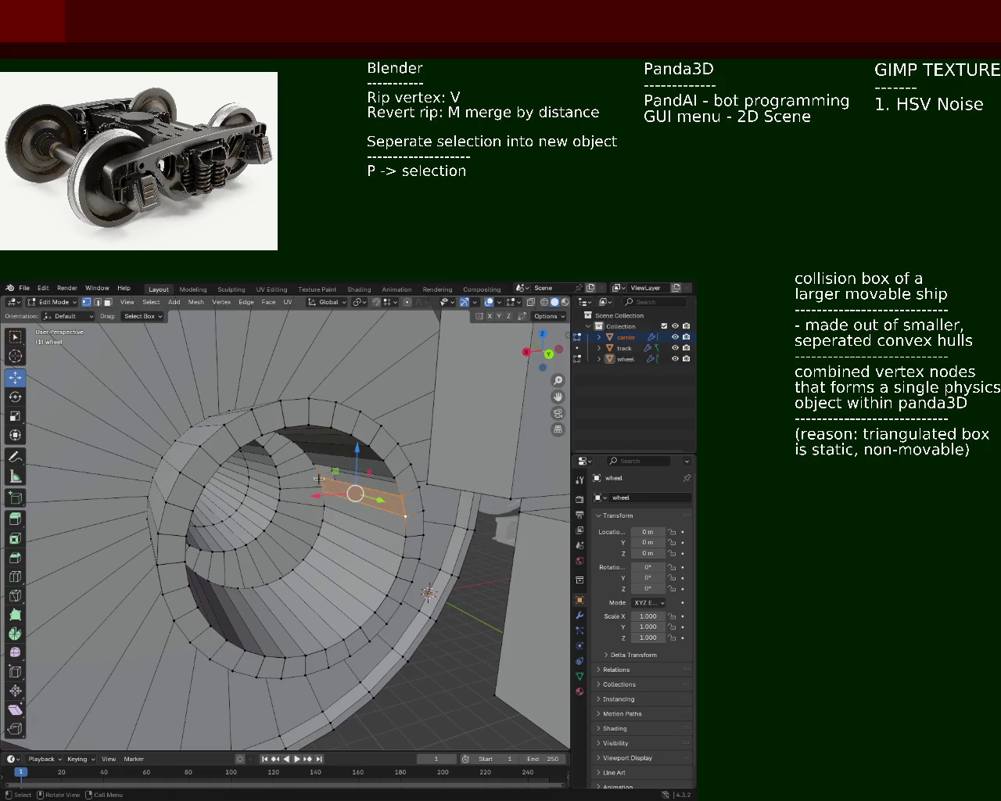
click(320, 475)
shift+click(319, 460)
mouse_move(409, 533)
shift+middle_down()
mouse_move(279, 440)
mouse_move(382, 496)
shift+middle_up()
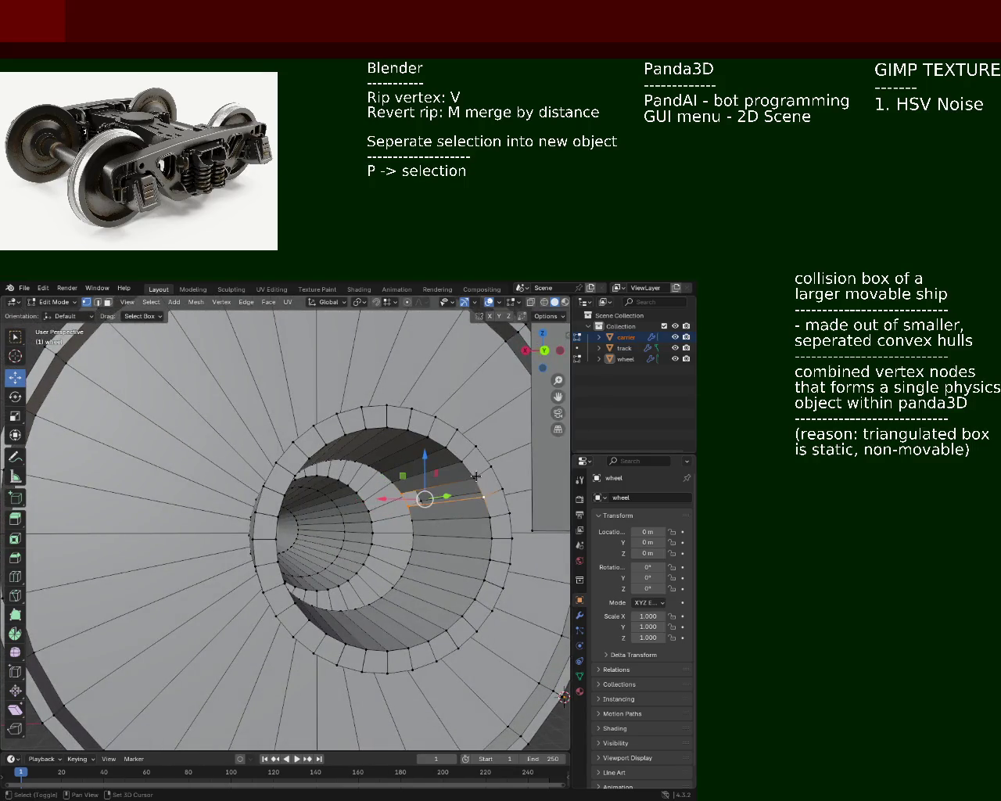
shift+click(476, 478)
mouse_move(408, 512)
middle_down()
mouse_move(442, 529)
mouse_move(237, 529)
middle_up()
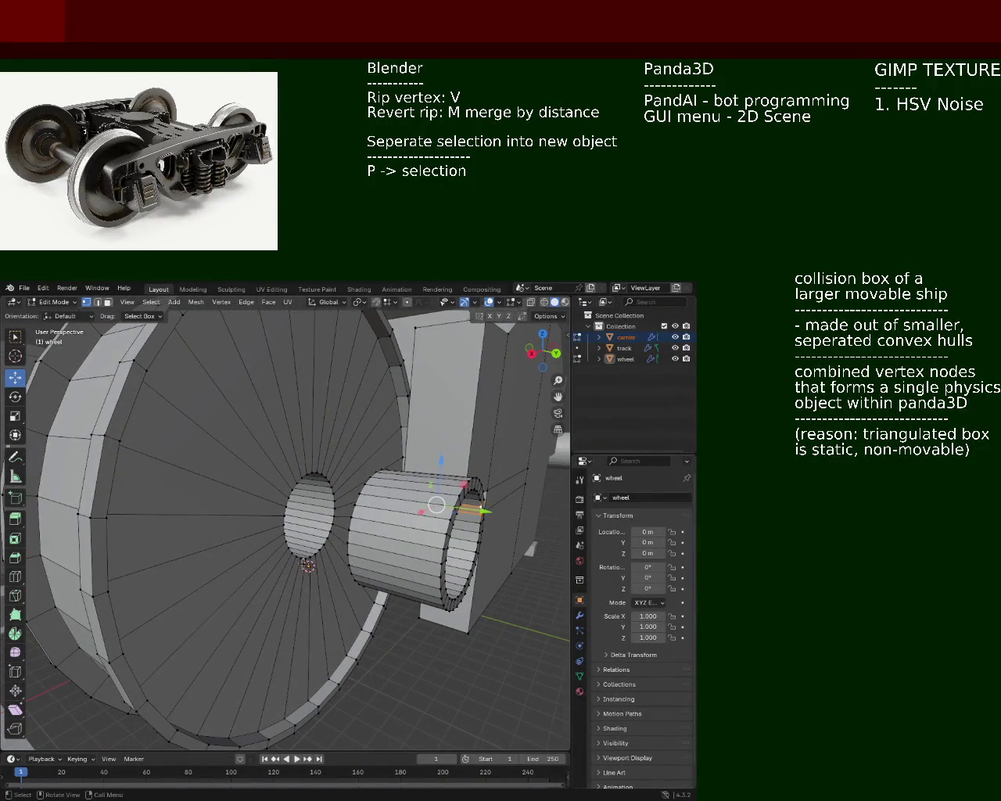
mouse_move(397, 553)
middle_down()
mouse_move(325, 545)
mouse_move(443, 560)
mouse_move(436, 549)
middle_up()
Save the file as train.blend with Ctrl+S and orbit the wheel view
key(ctrl+s)
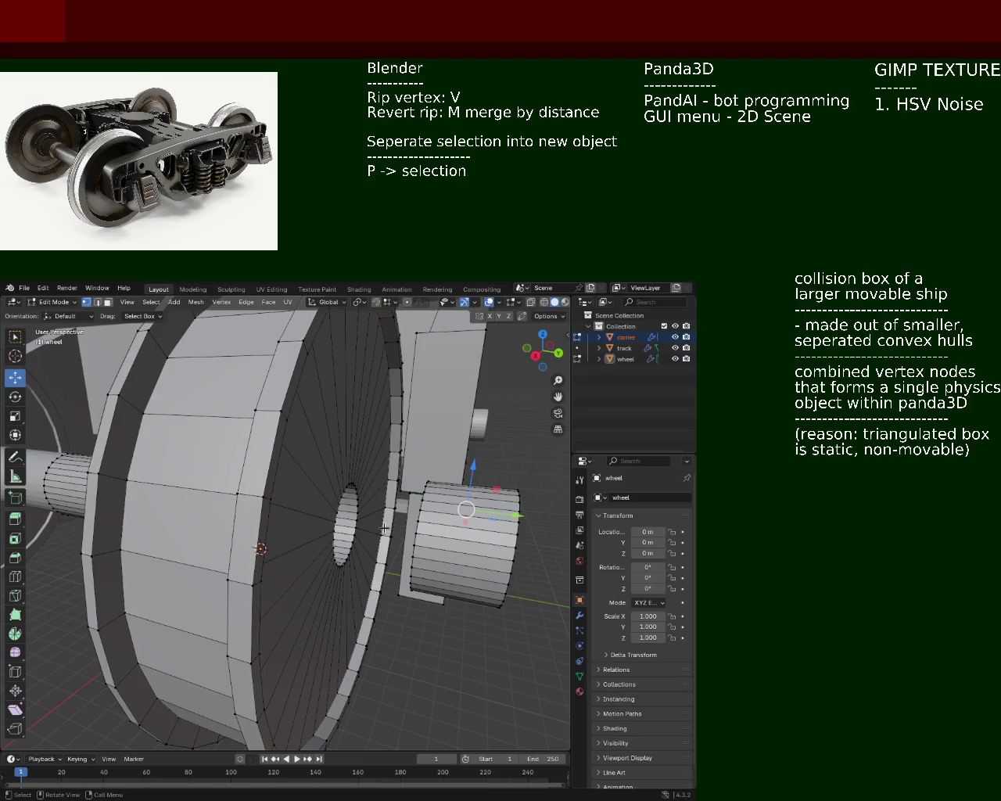
mouse_move(422, 531)
middle_down()
mouse_move(491, 521)
mouse_move(361, 526)
mouse_move(365, 507)
mouse_move(281, 532)
mouse_move(476, 514)
mouse_move(424, 536)
mouse_move(433, 566)
mouse_move(346, 567)
mouse_move(392, 499)
mouse_move(273, 524)
mouse_move(379, 539)
middle_up()
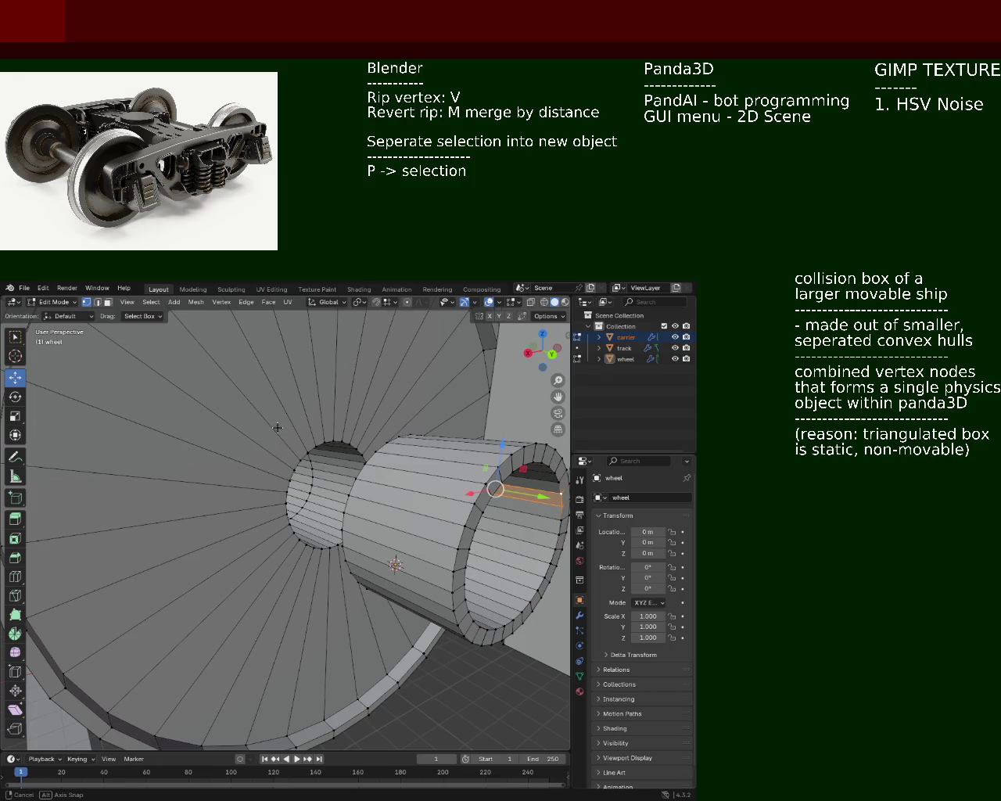
Box-select the hub hole's vertices and pull them along global Y into a new axle section
ctrl+middle_drag(276, 430, 320, 453)
drag(420, 431, 338, 576)
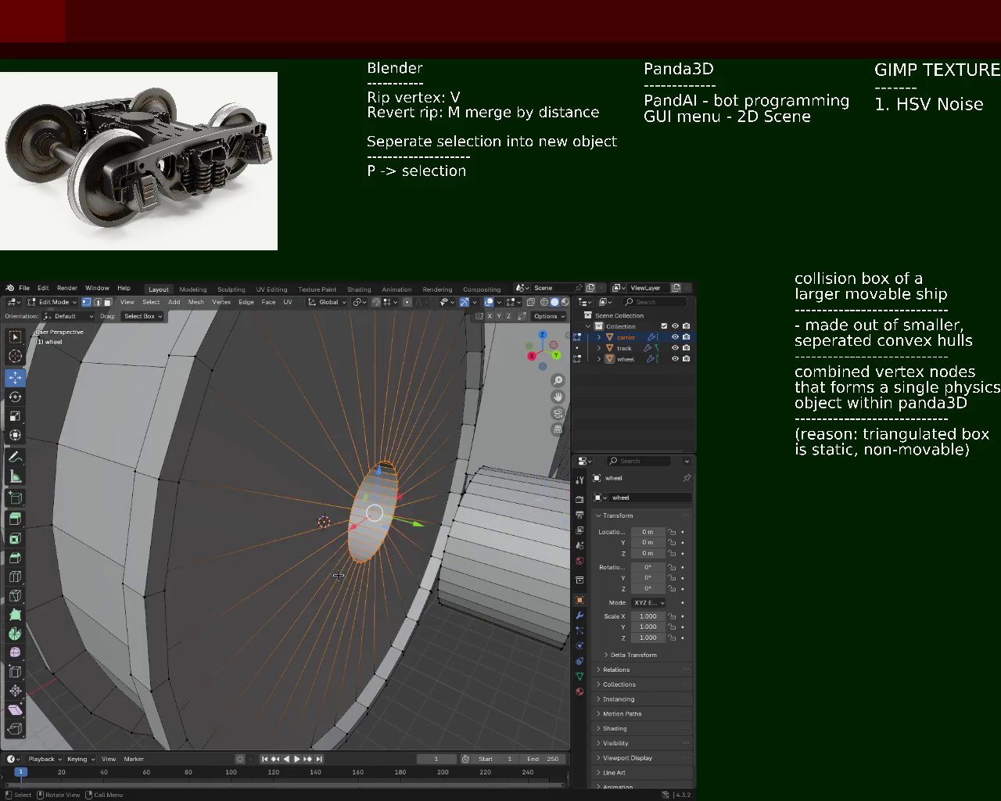
scroll(421, 542, down, 5)
middle_drag(421, 542, 407, 516)
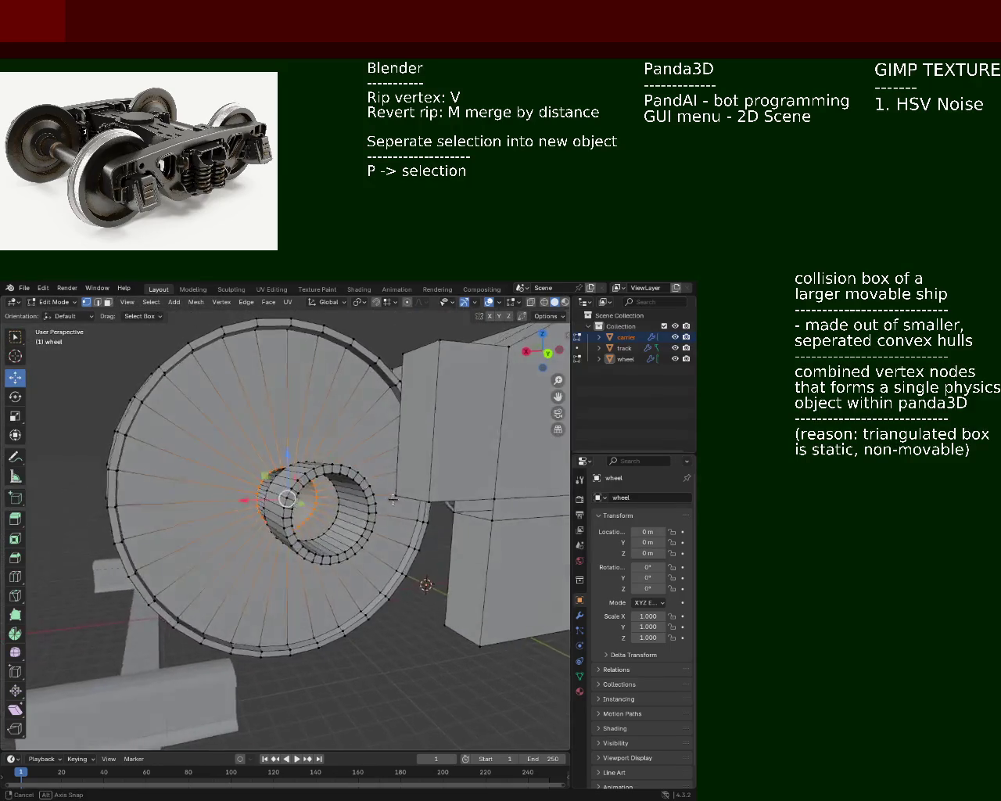
key(g)
key(y)
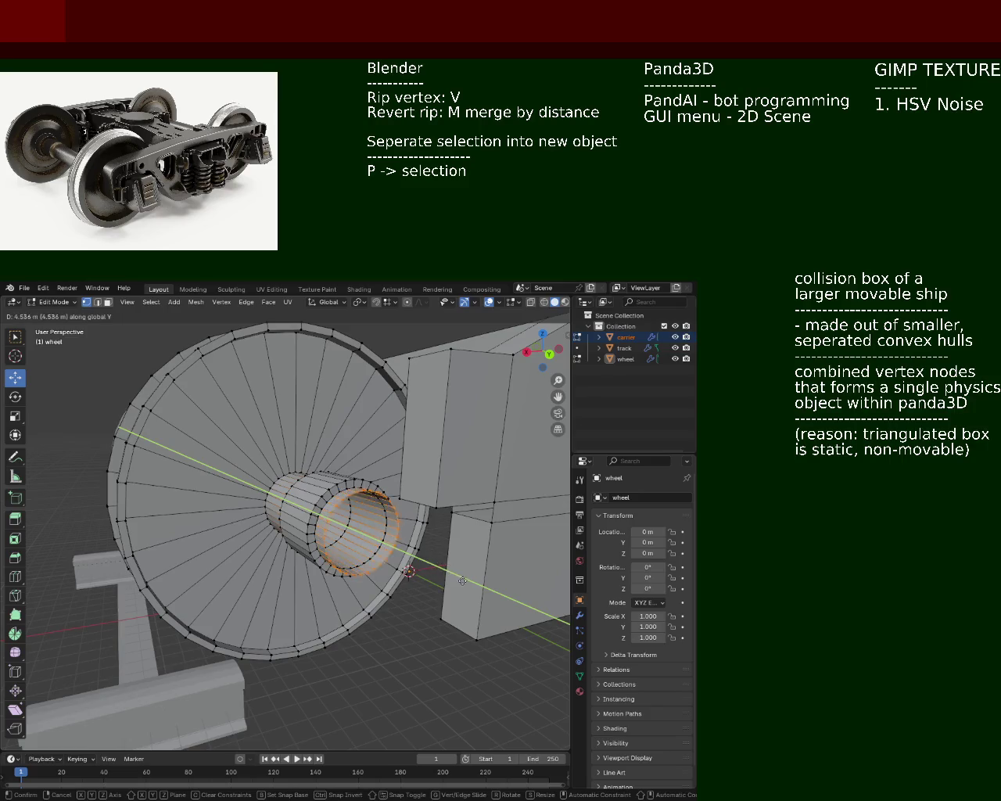
click(384, 579)
Clear the selection and orbit to view the wheel and new hub section face-on
mouse_move(383, 579)
middle_down()
mouse_move(330, 550)
mouse_move(369, 520)
mouse_move(439, 542)
middle_up()
click(463, 619)
scroll(439, 542, up, 4)
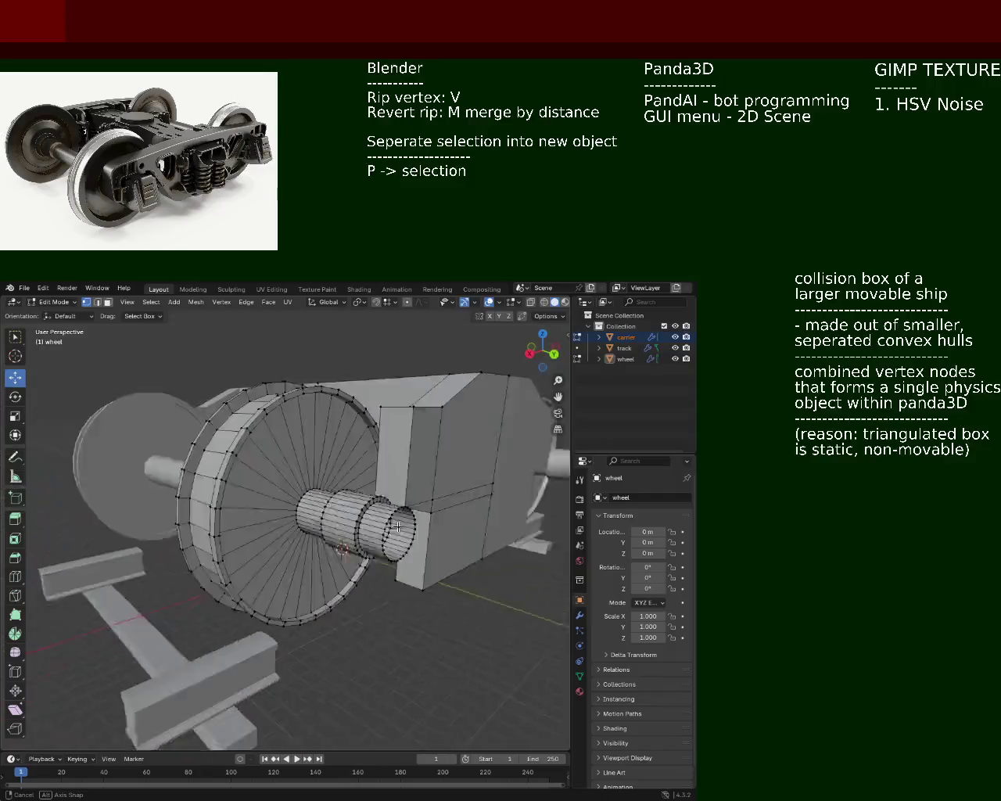
mouse_move(439, 541)
middle_down()
mouse_move(354, 519)
mouse_move(346, 564)
mouse_move(388, 563)
middle_up()
scroll(325, 550, up, 2)
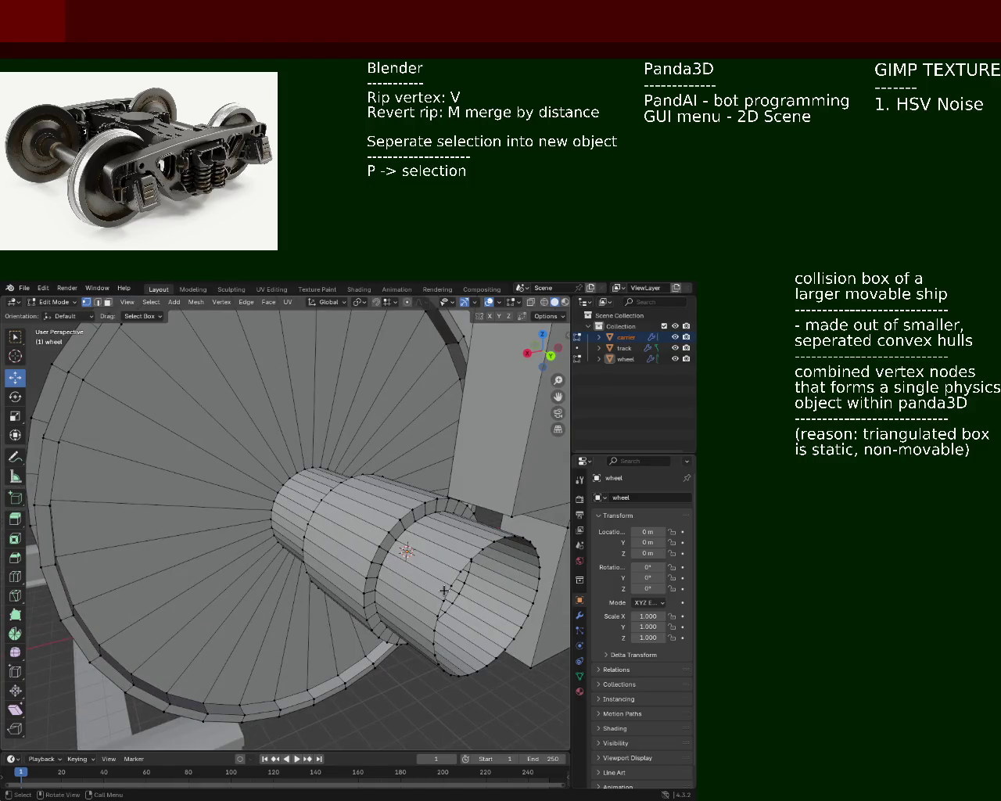
middle_drag(444, 590, 456, 551)
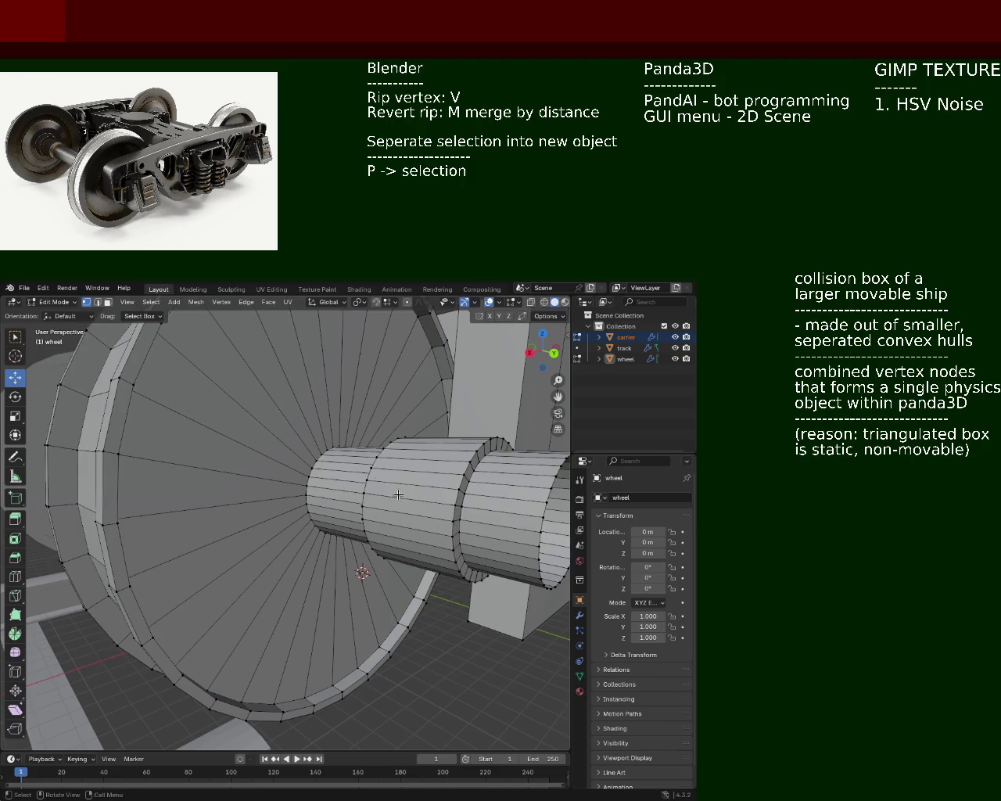
middle_drag(398, 494, 353, 501)
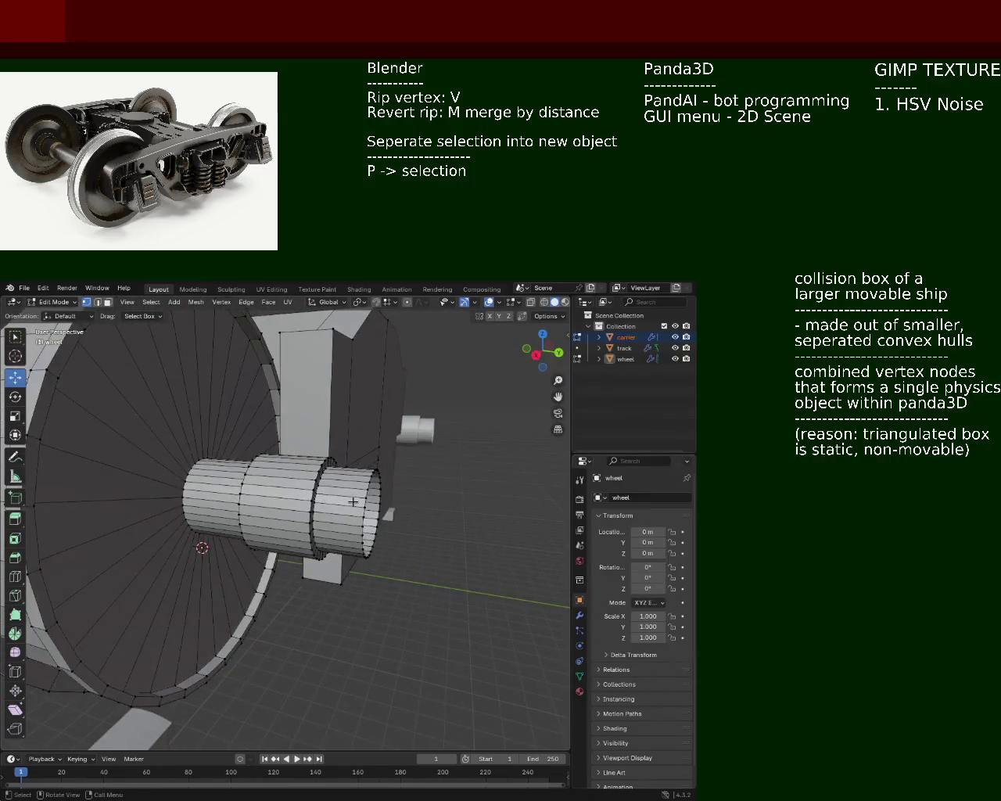
Select the axle cylinder's edges and subdivide them
click(364, 497)
shift+click(182, 481)
right_click(182, 482)
click(182, 482)
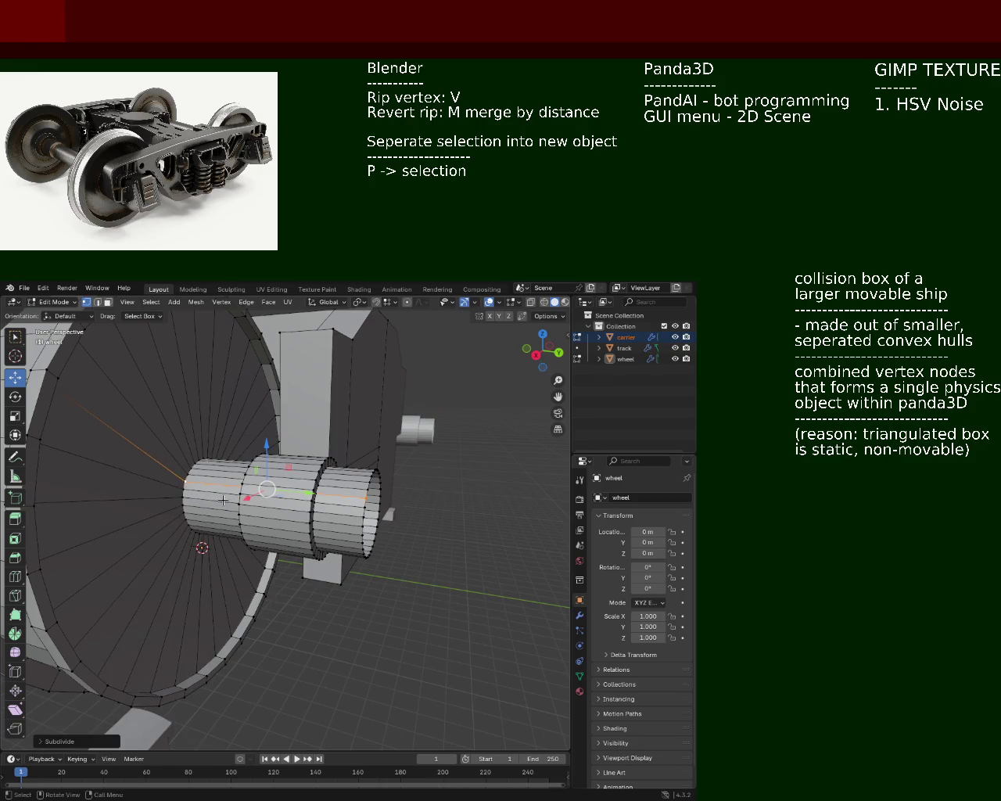
key(e)
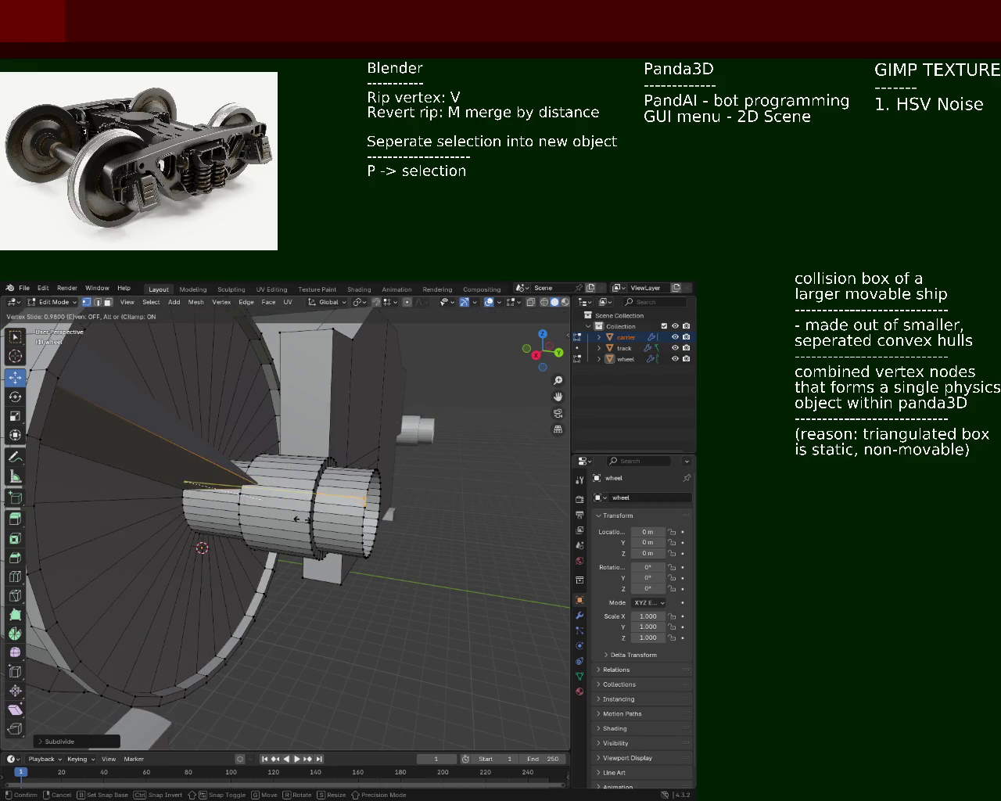
key(Escape)
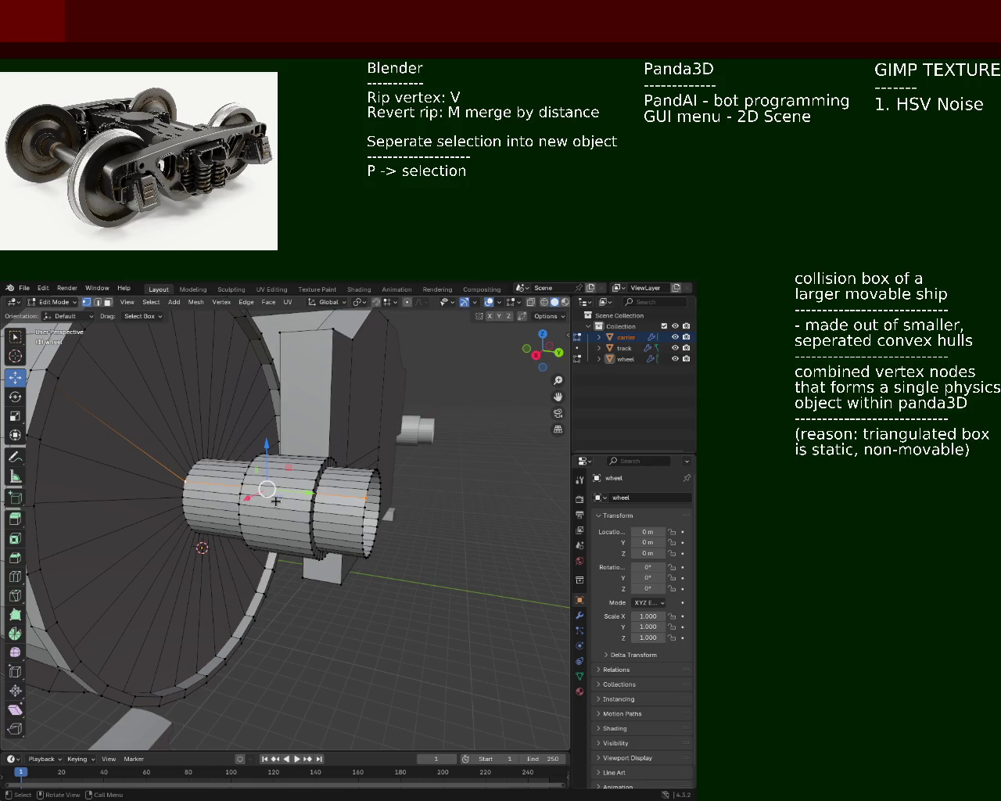
middle_drag(288, 513, 212, 490)
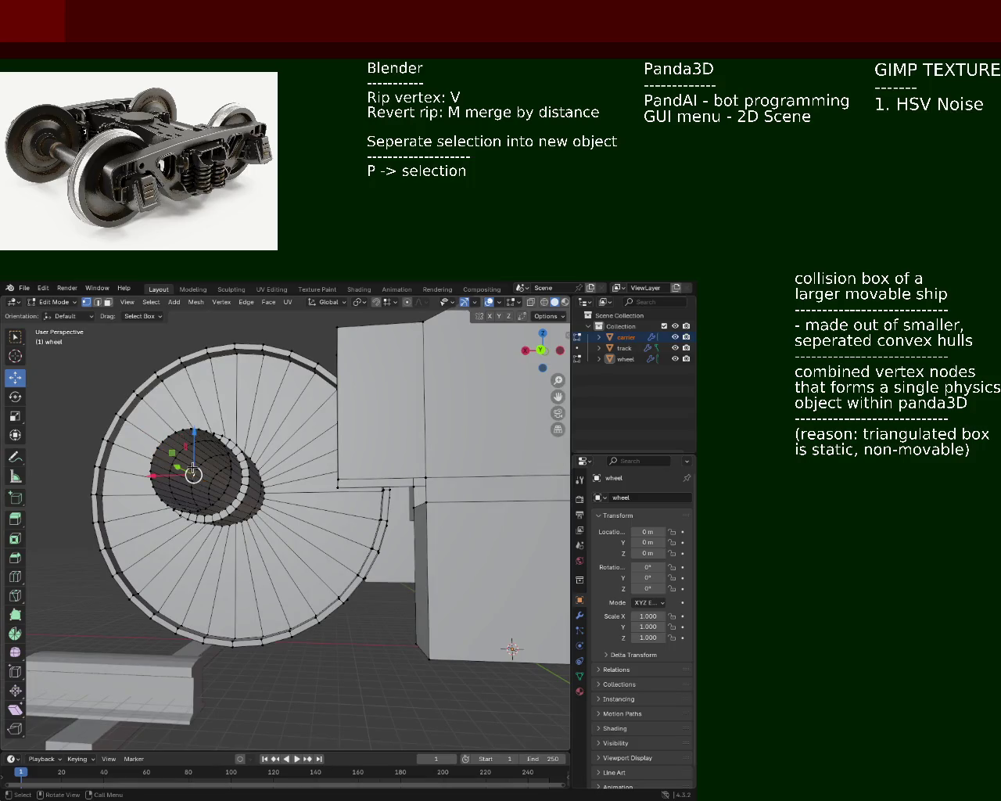
middle_drag(197, 478, 270, 518)
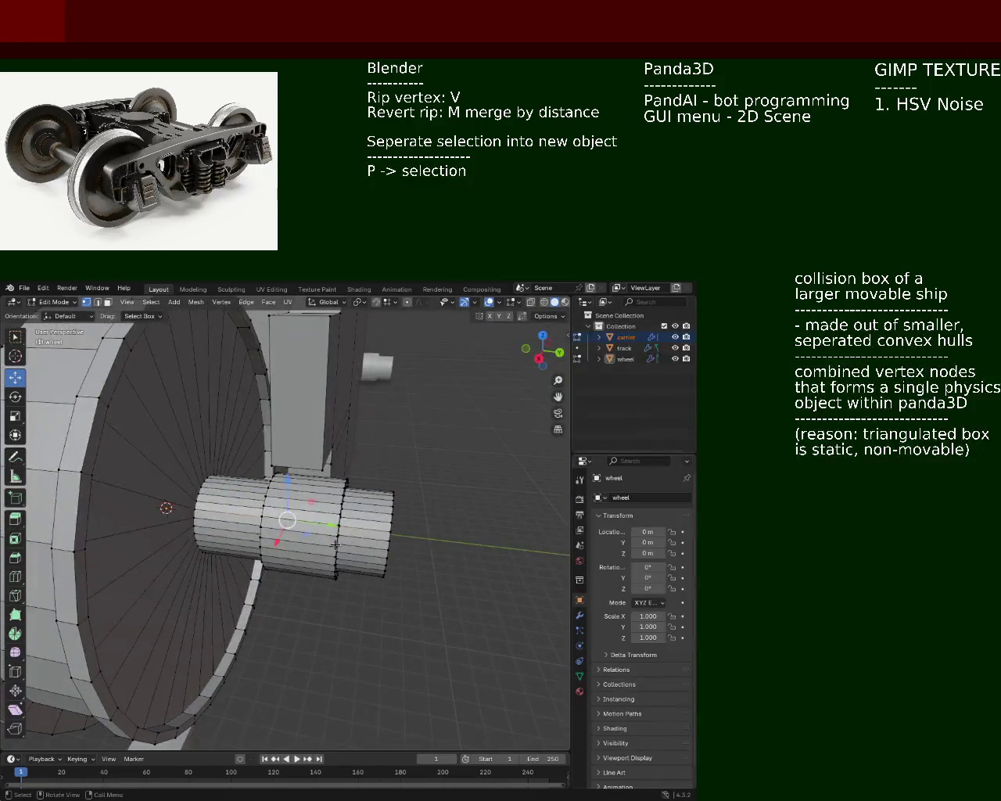
Vertex-slide the new edge loop along the axle, repositioning it twice
key(shift+v)
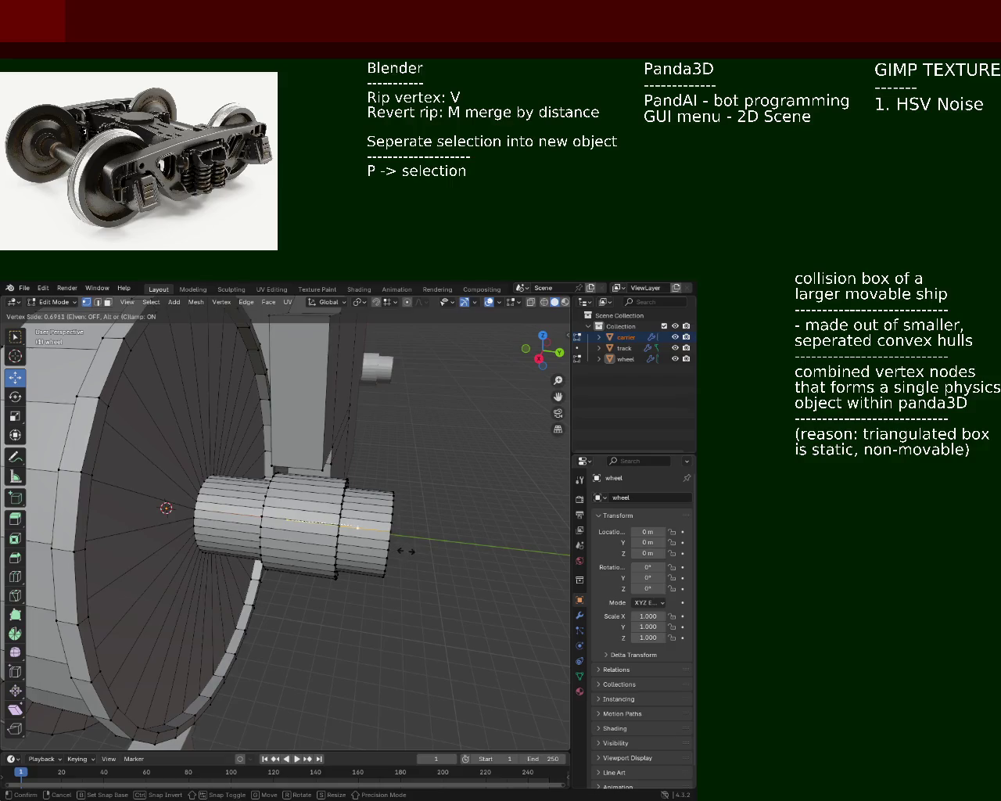
click(348, 540)
mouse_move(348, 540)
middle_down()
mouse_move(194, 525)
mouse_move(312, 478)
middle_up()
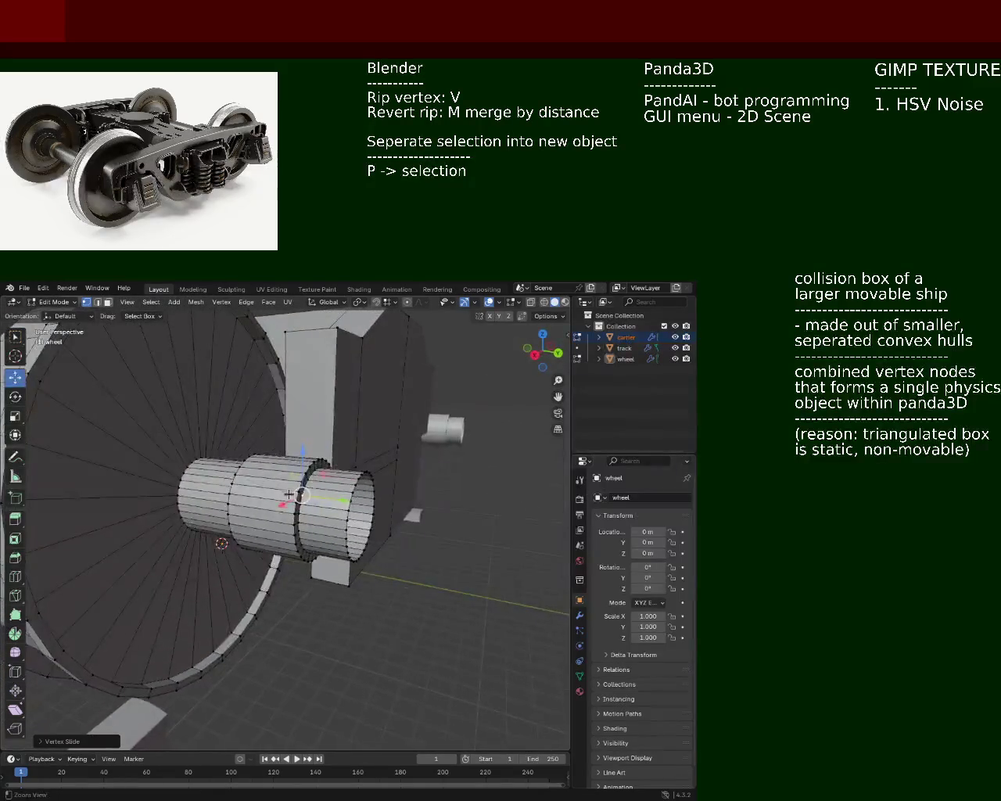
scroll(313, 479, up, 3)
scroll(319, 466, up, 3)
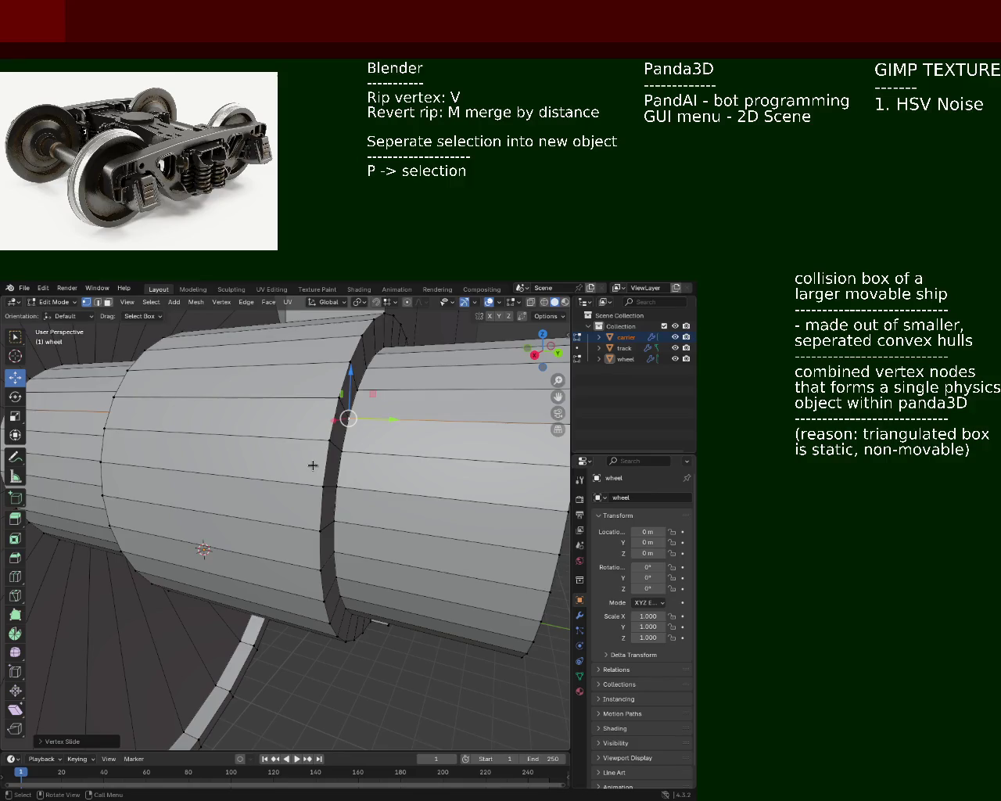
scroll(306, 449, down, 4)
mouse_move(306, 449)
middle_down()
mouse_move(304, 480)
mouse_move(395, 494)
mouse_move(269, 529)
mouse_move(281, 514)
middle_up()
key(shift+v)
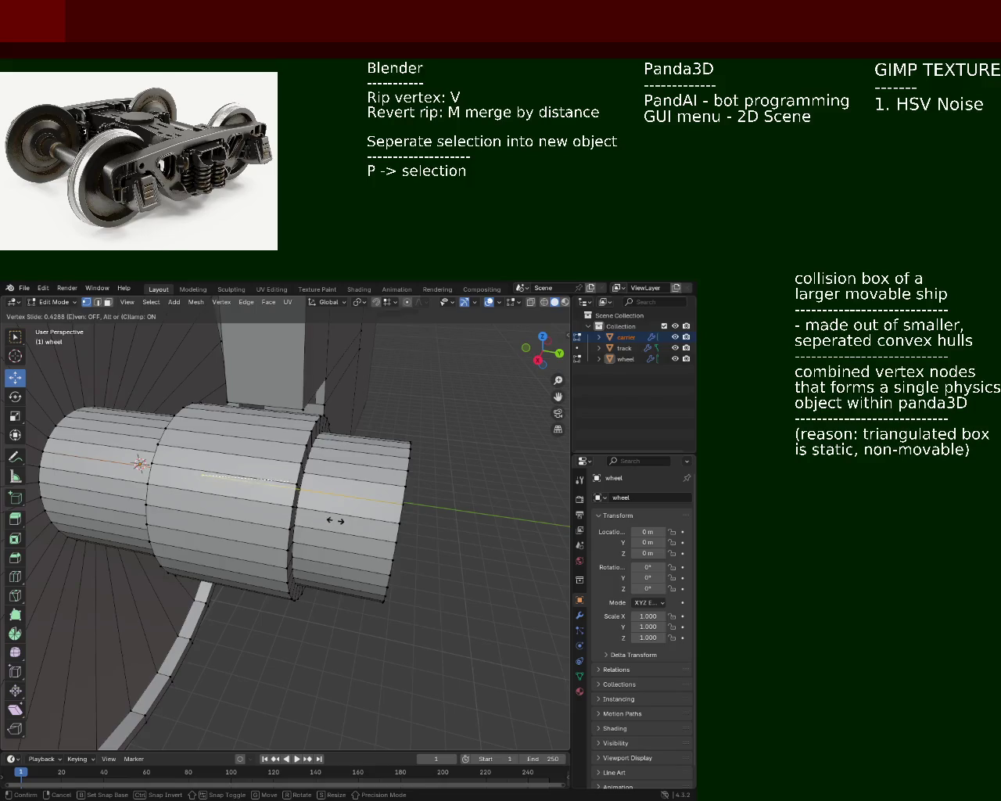
click(334, 532)
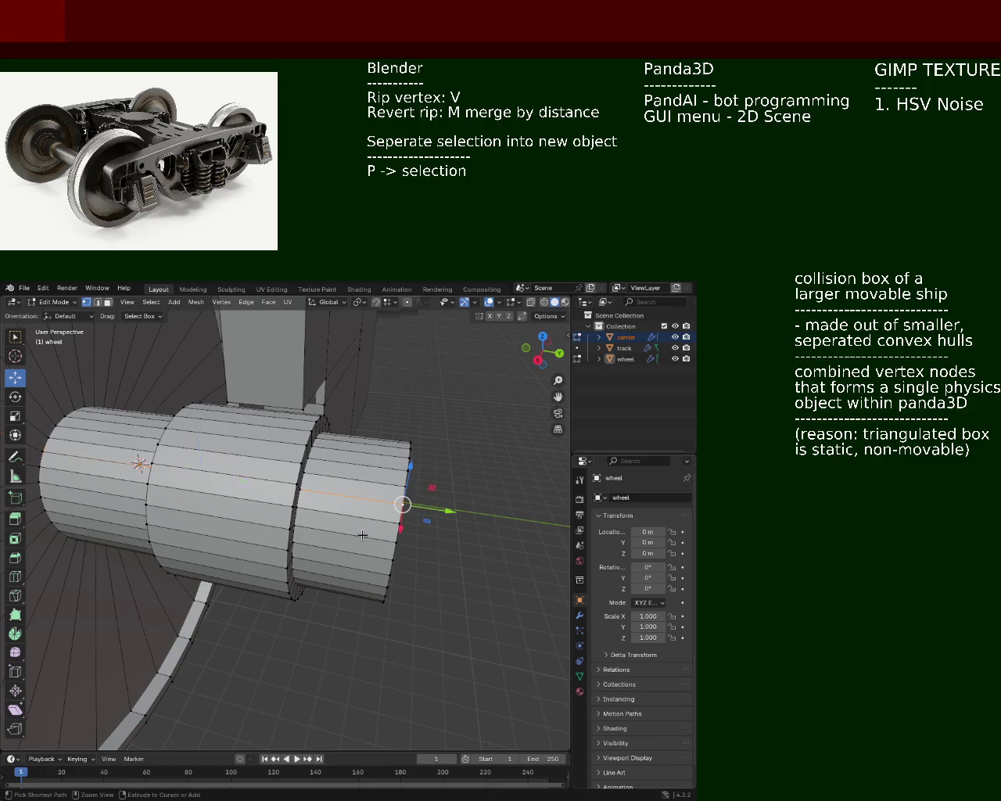
Extrude the axle's end ring about 0.098 m into an open tube section, then reselect the wheel
mouse_move(328, 501)
middle_down()
mouse_move(202, 451)
mouse_move(266, 487)
middle_up()
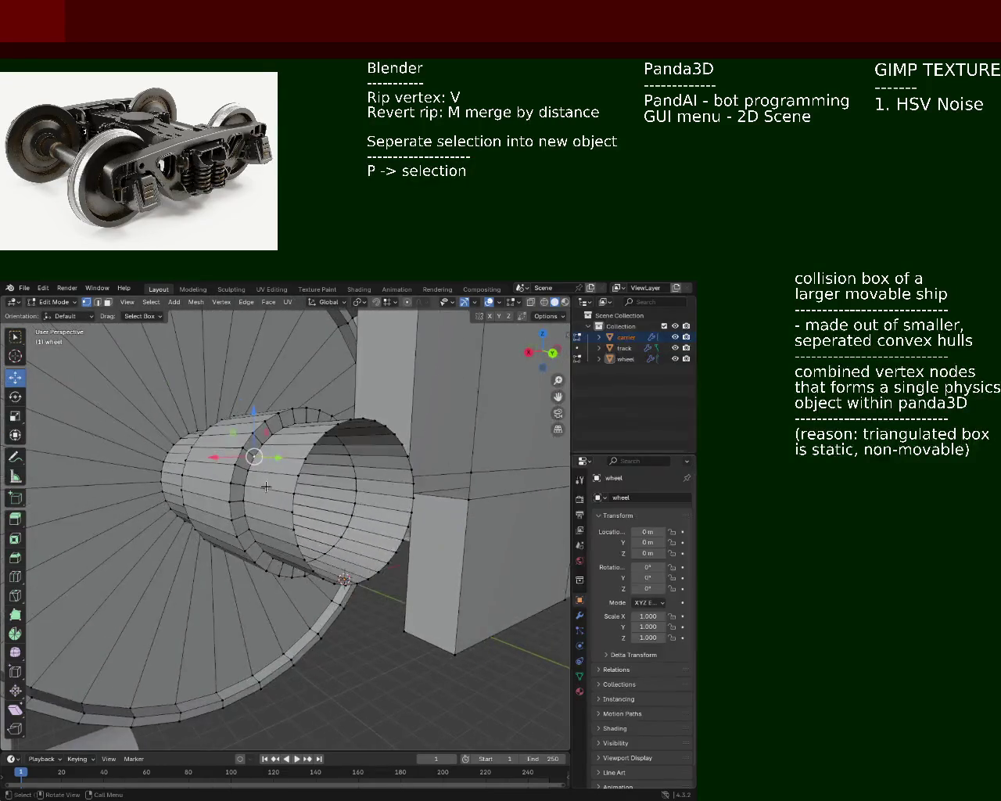
key(g)
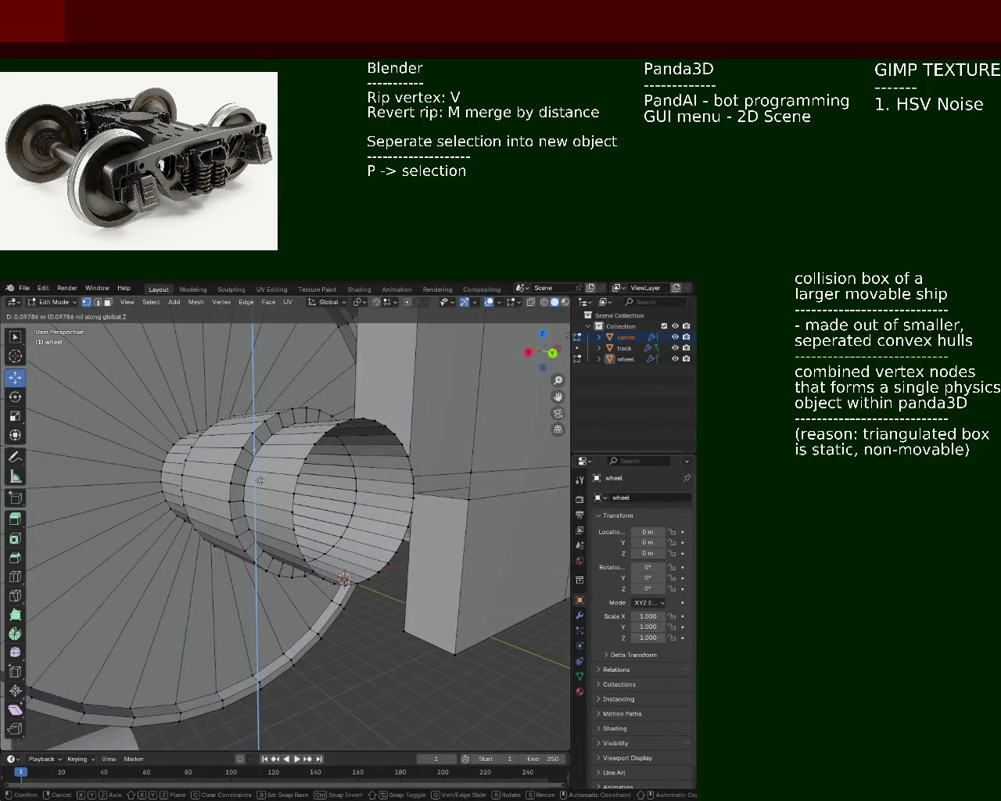
click(249, 434)
mouse_move(249, 434)
middle_down()
mouse_move(291, 500)
mouse_move(329, 477)
middle_up()
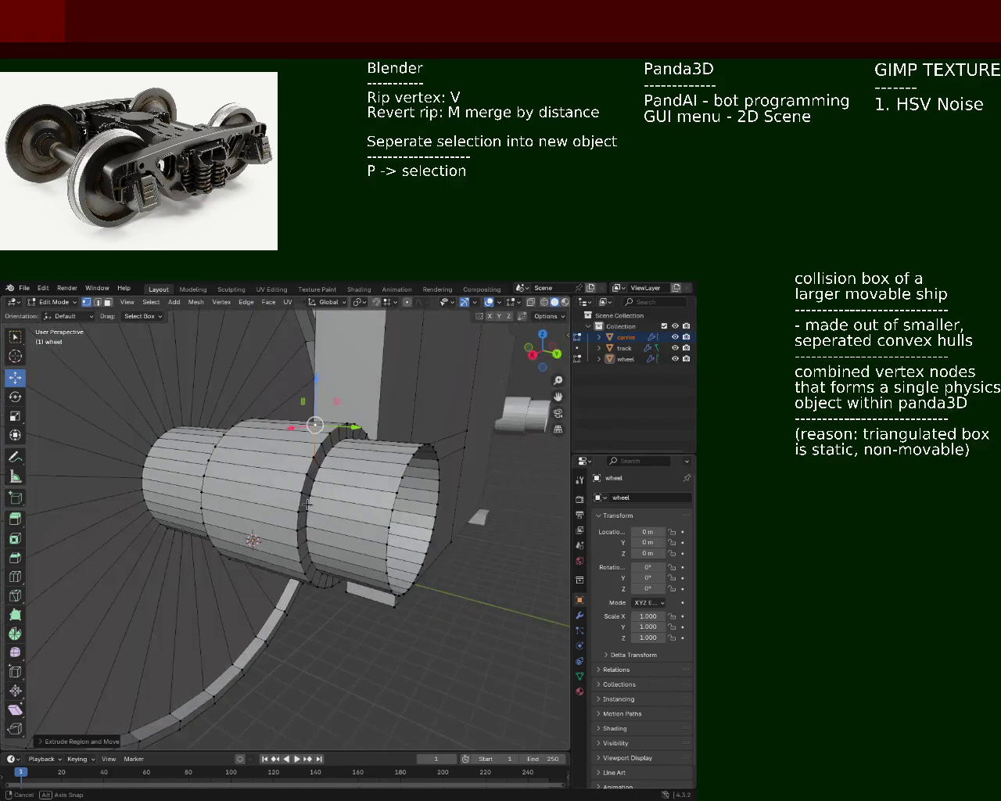
click(441, 434)
middle_drag(409, 462, 363, 500)
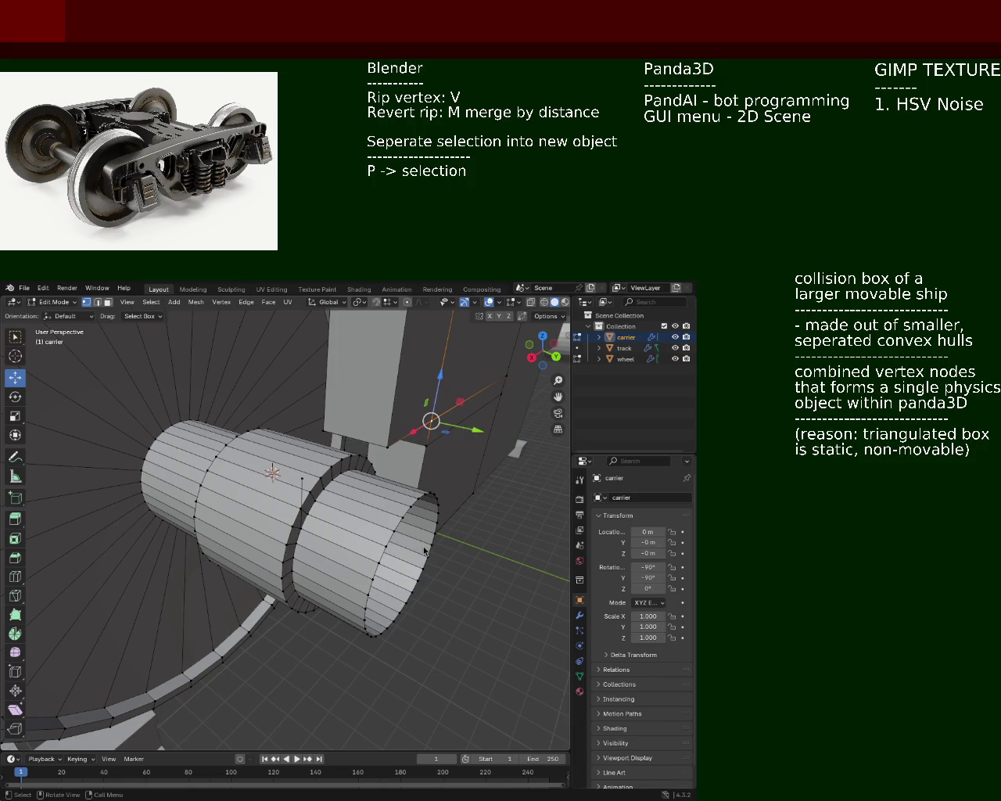
ctrl+click(404, 601)
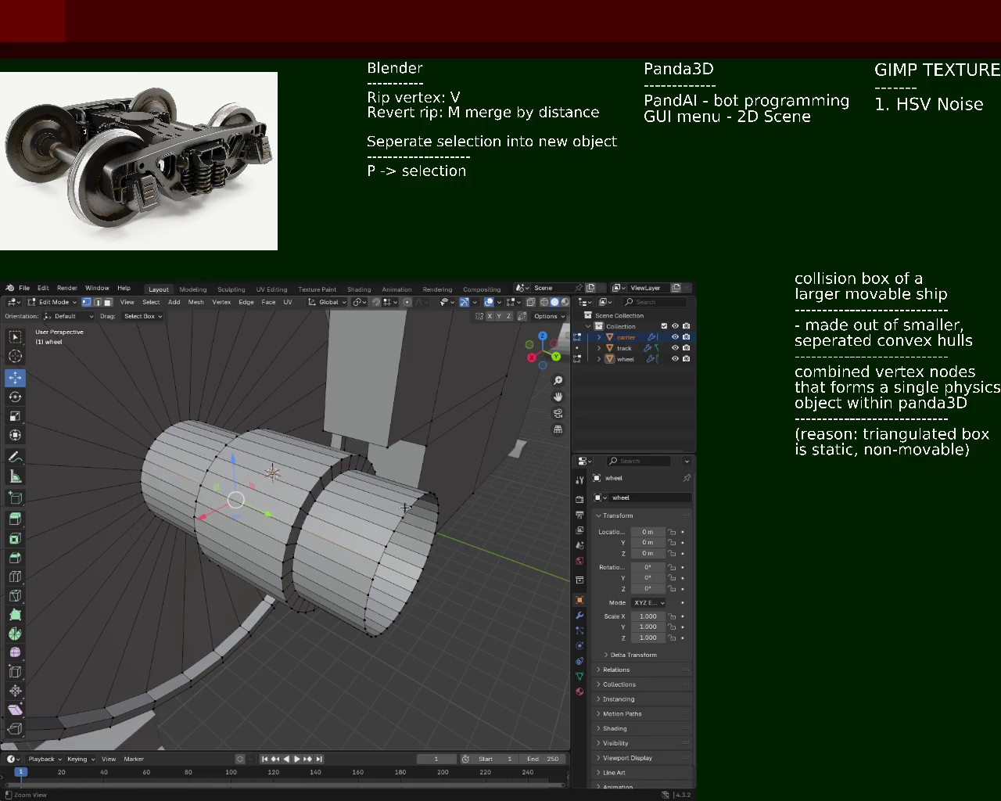
middle_drag(403, 601, 261, 444)
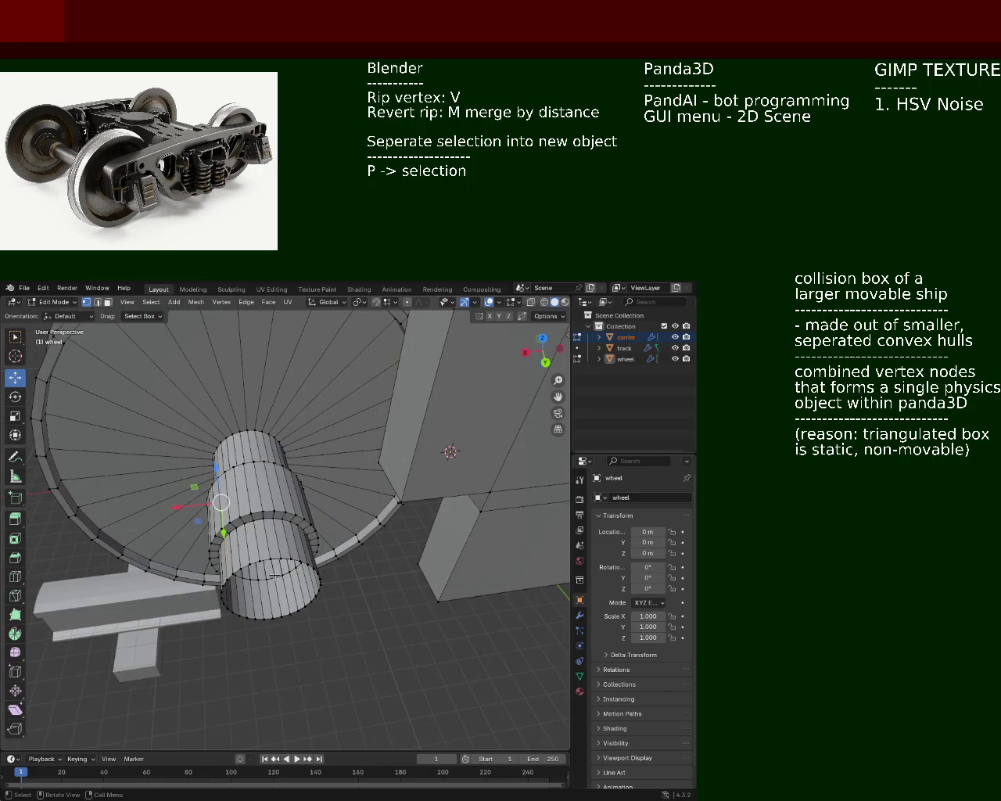
mouse_move(247, 536)
middle_down()
mouse_move(236, 485)
mouse_move(340, 499)
middle_up()
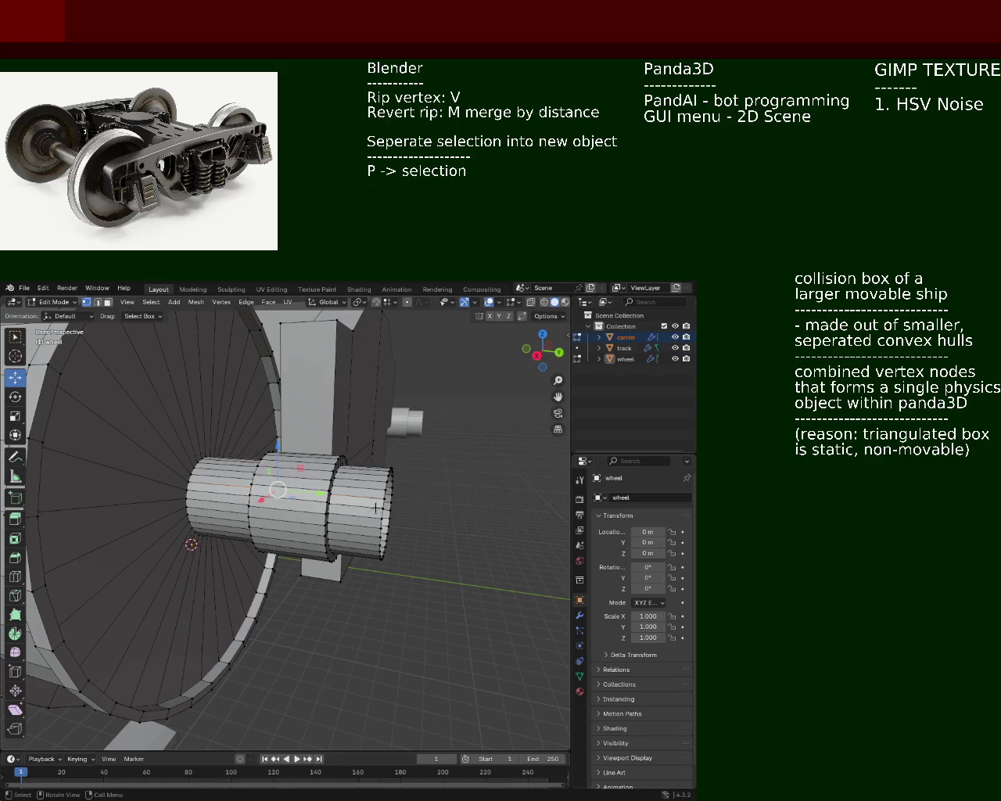
middle_drag(403, 497, 423, 520)
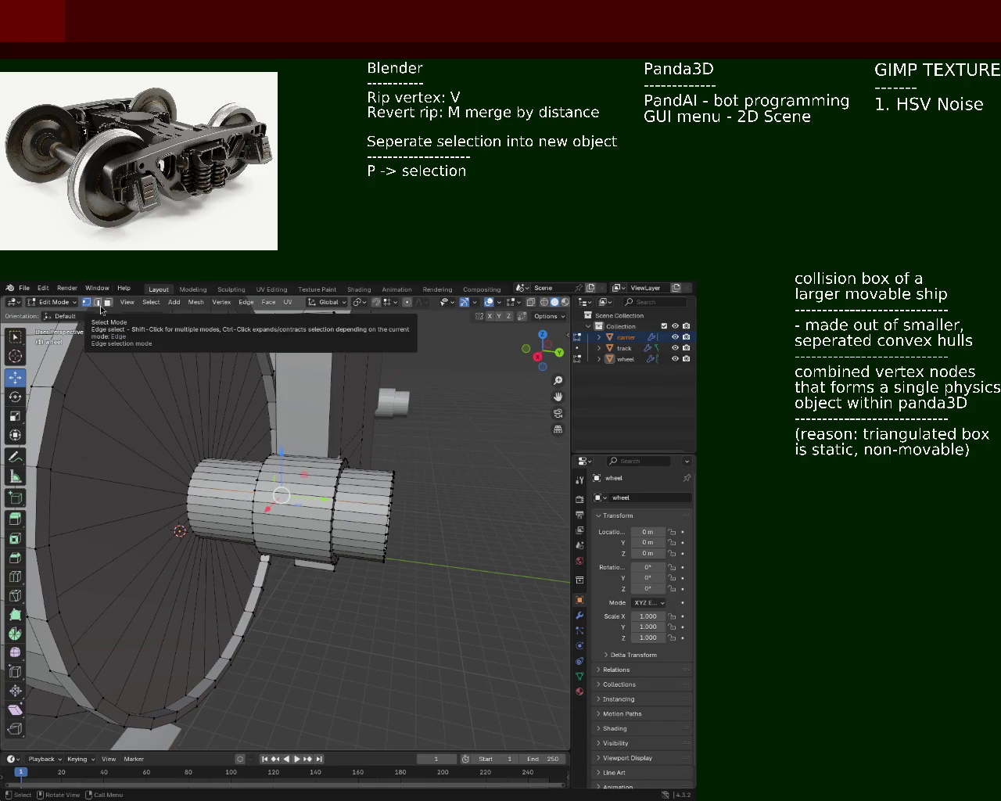
mouse_move(235, 463)
middle_down()
mouse_move(277, 455)
mouse_move(258, 452)
middle_up()
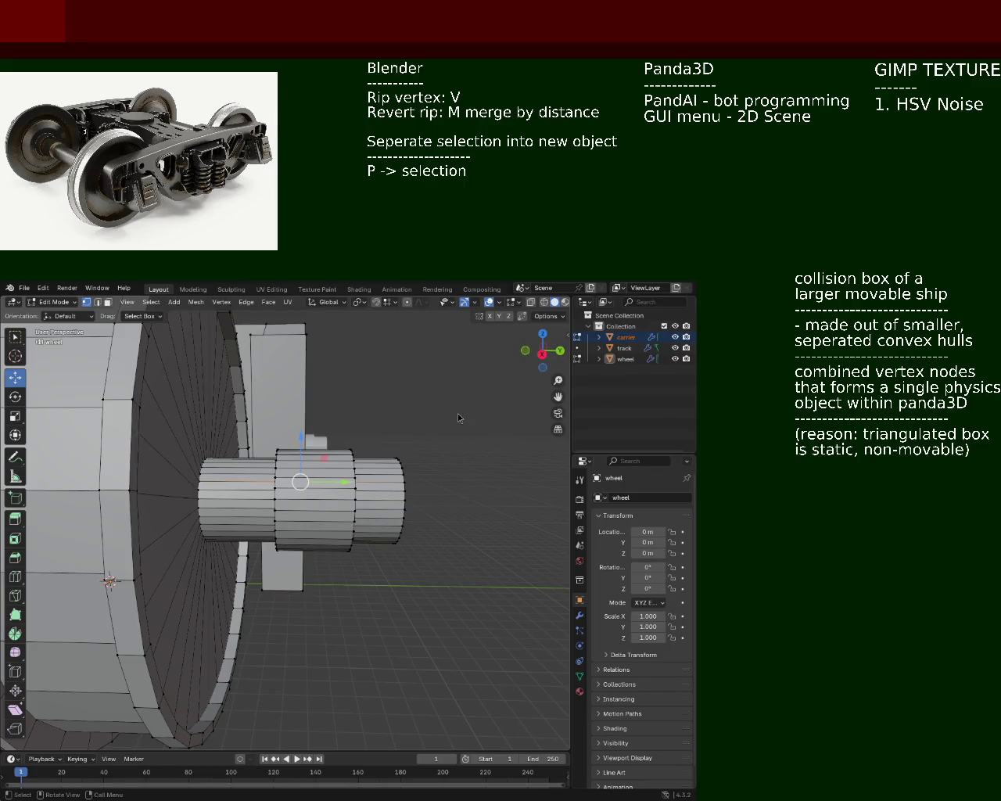
middle_drag(350, 523, 331, 551)
mouse_move(454, 604)
middle_down()
mouse_move(420, 583)
mouse_move(414, 625)
middle_up()
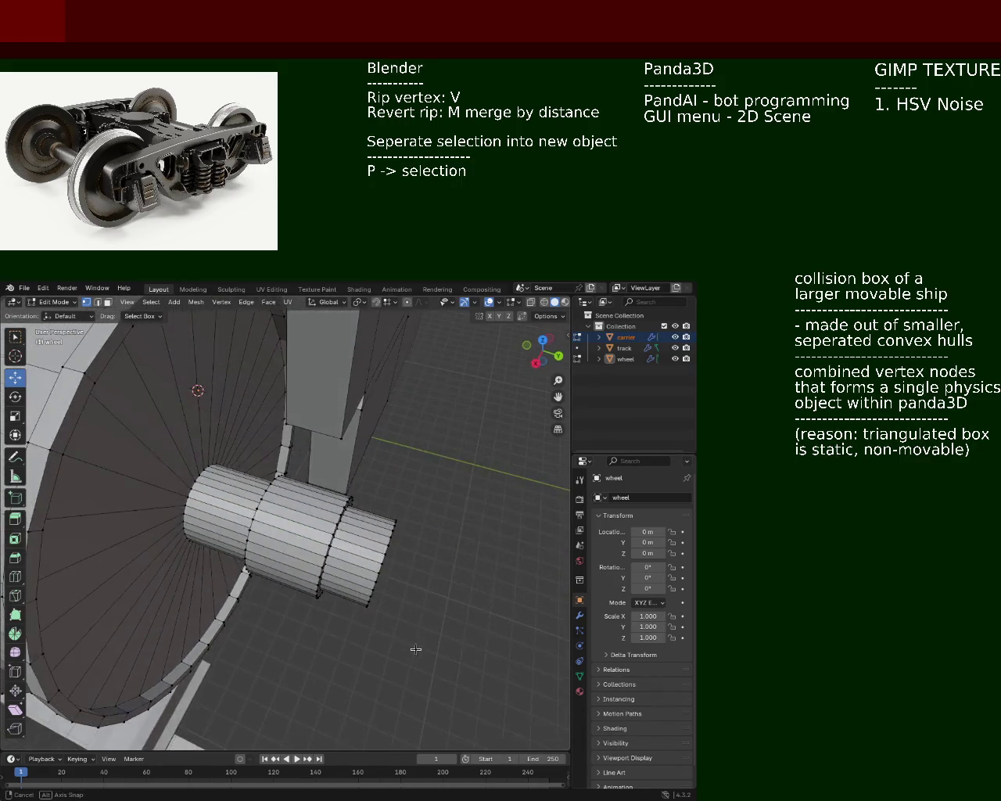
drag(458, 516, 362, 657)
mouse_move(413, 566)
middle_down()
mouse_move(403, 627)
mouse_move(368, 637)
mouse_move(358, 578)
mouse_move(213, 456)
middle_up()
click(409, 574)
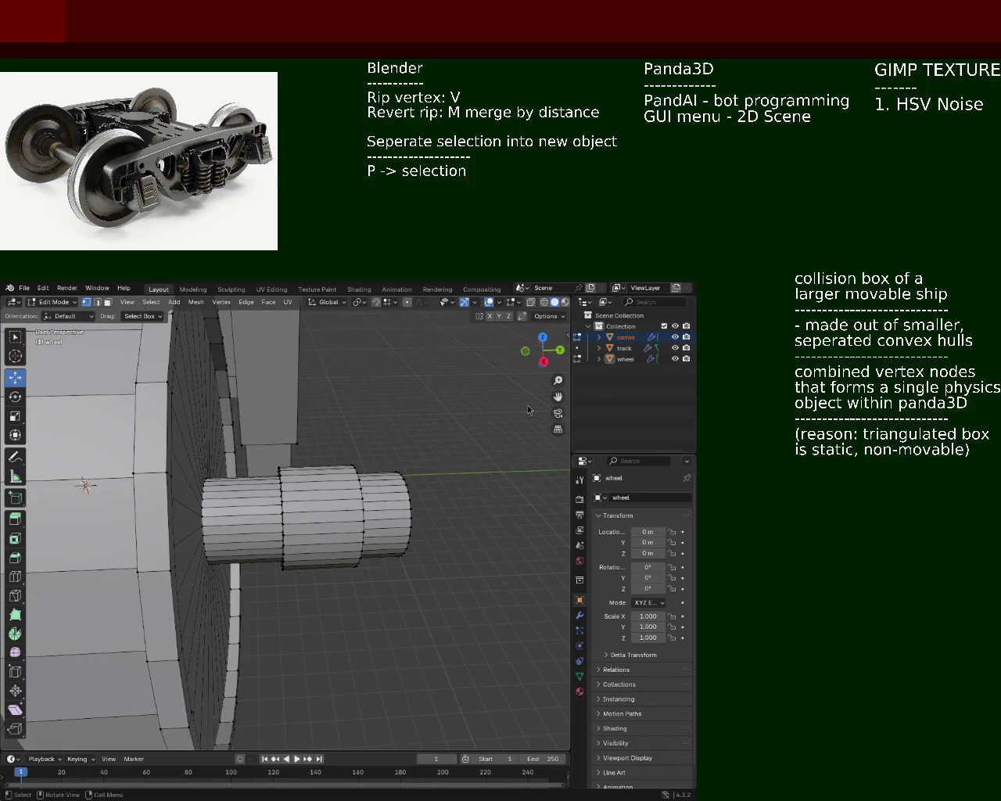
middle_drag(287, 462, 313, 503)
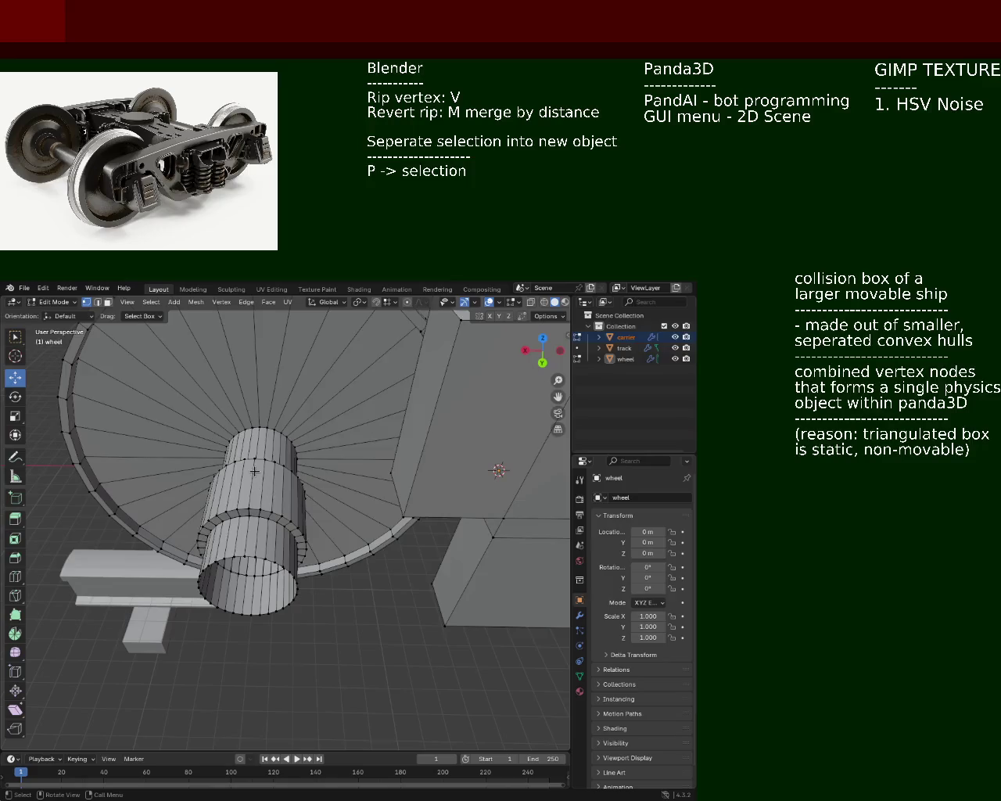
mouse_move(313, 504)
middle_down()
mouse_move(315, 430)
mouse_move(318, 487)
mouse_move(337, 534)
mouse_move(306, 526)
mouse_move(297, 556)
mouse_move(266, 514)
middle_up()
scroll(318, 487, down, 5)
scroll(229, 475, down, 3)
mouse_move(229, 475)
middle_down()
mouse_move(335, 531)
mouse_move(306, 516)
middle_up()
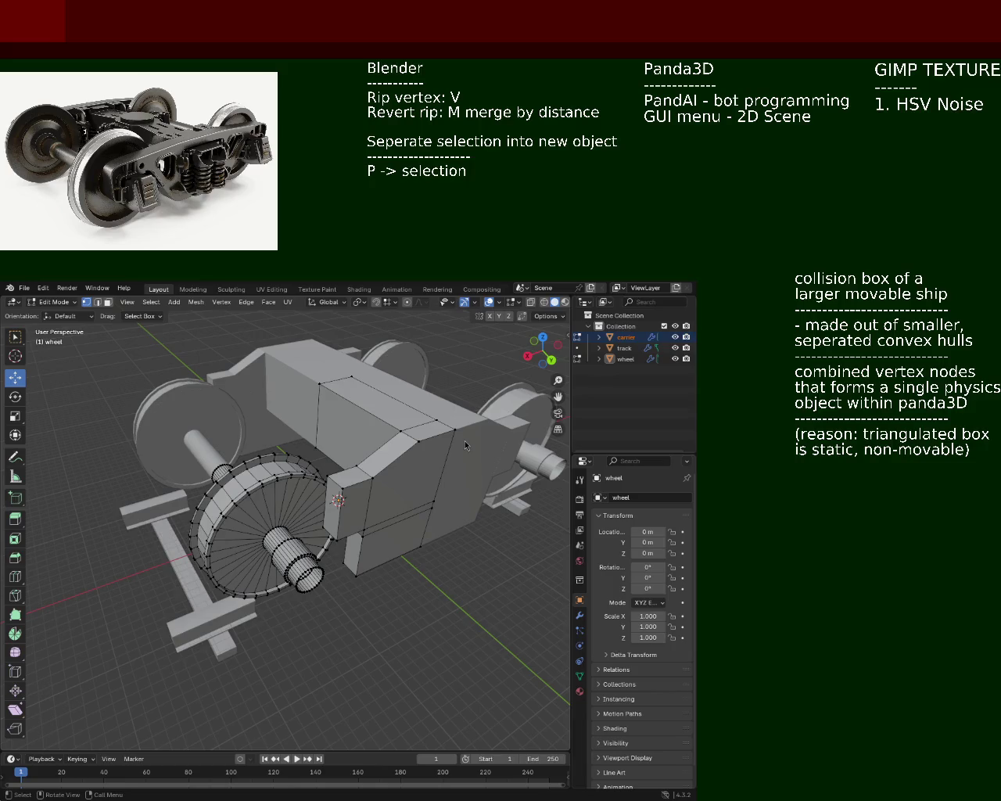
scroll(464, 440, down, 5)
mouse_move(465, 440)
middle_down()
mouse_move(326, 528)
mouse_move(361, 500)
middle_up()
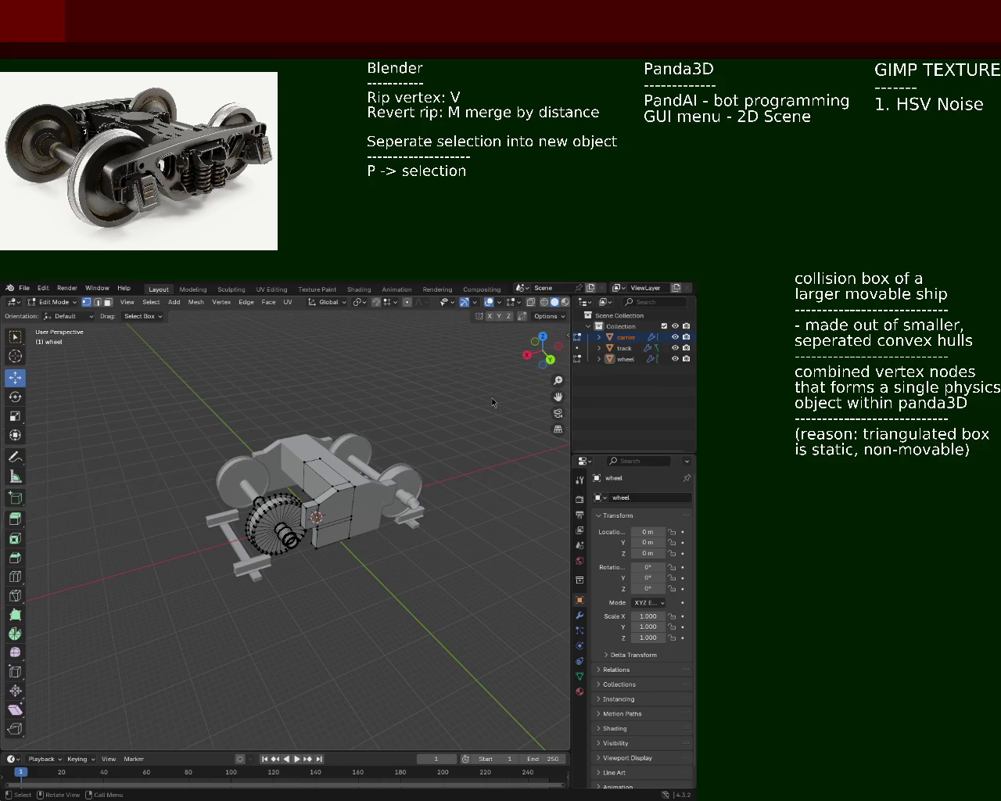
middle_drag(241, 443, 319, 429)
scroll(289, 500, up, 1)
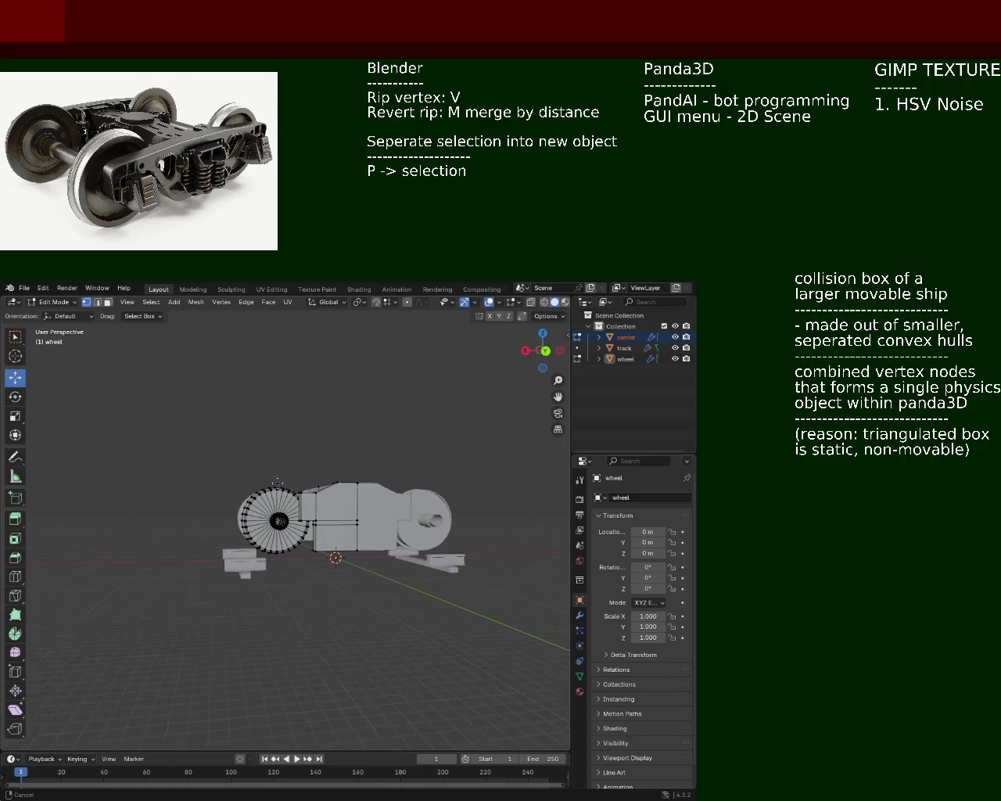
scroll(279, 485, up, 2)
middle_drag(269, 506, 295, 522)
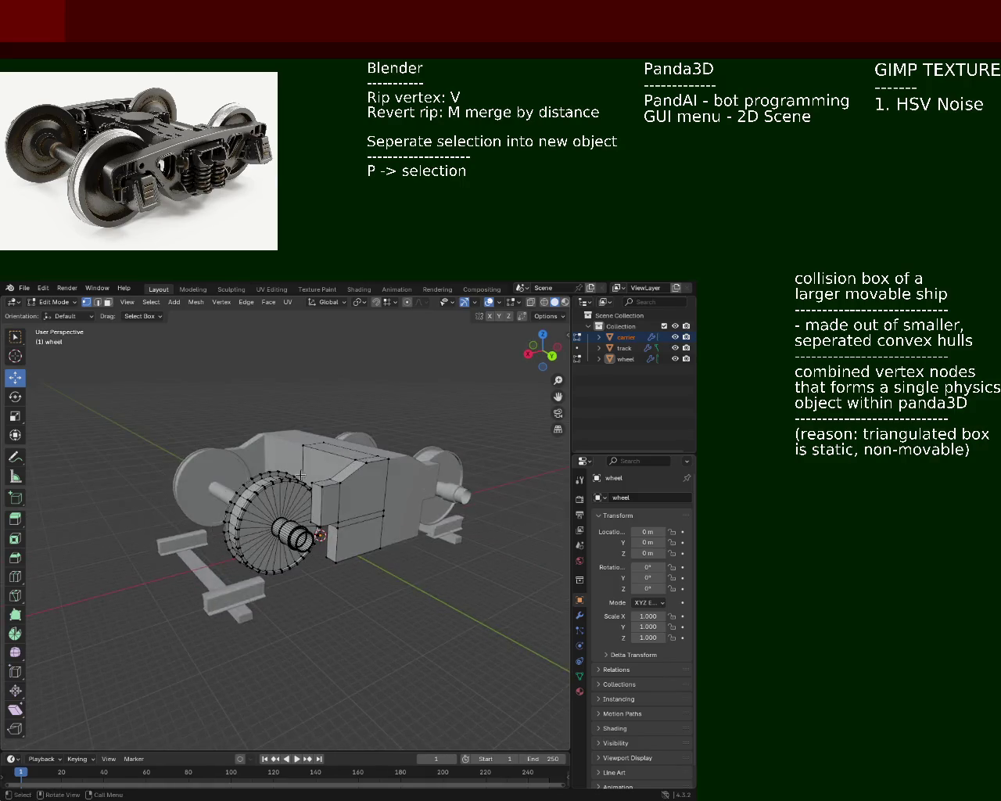
mouse_move(316, 566)
middle_down()
mouse_move(400, 556)
mouse_move(395, 593)
middle_up()
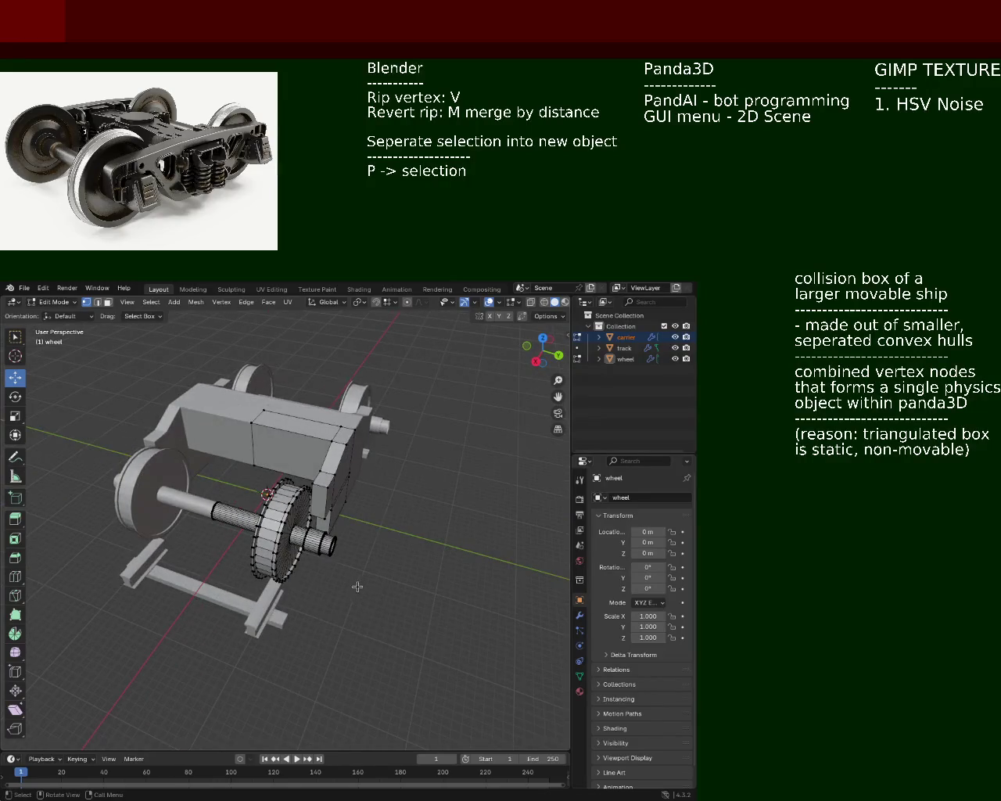
Save train.blend, then orbit to view the axle and carrier side-on
key(ctrl+s)
mouse_move(356, 585)
middle_down()
mouse_move(258, 509)
mouse_move(316, 476)
middle_up()
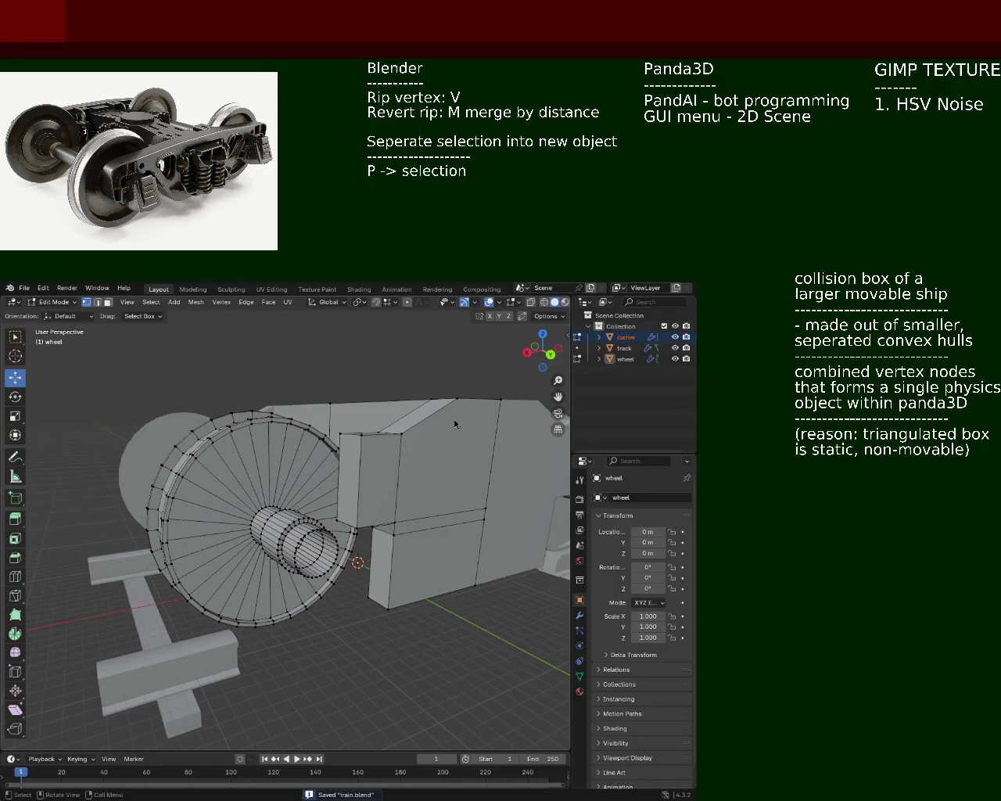
mouse_move(227, 448)
middle_down()
mouse_move(392, 543)
mouse_move(289, 609)
mouse_move(312, 604)
mouse_move(240, 606)
mouse_move(266, 594)
middle_up()
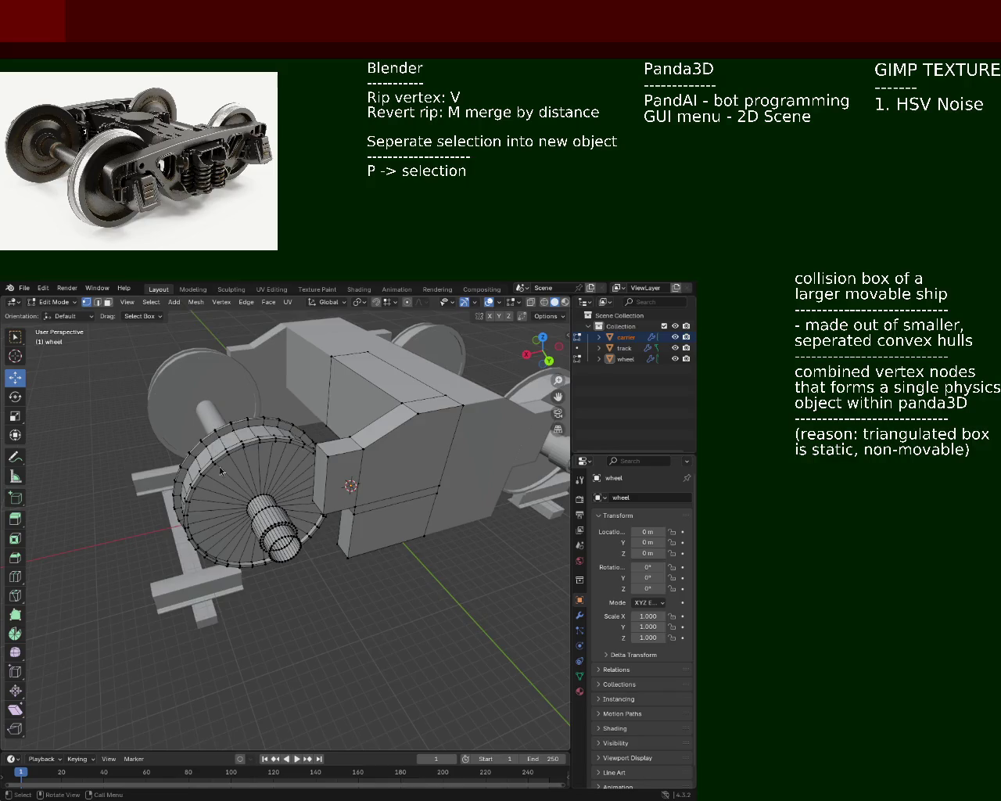
Inspect the wheel hub's stepped cylinders up close, then zoom back out to the whole bogie
ctrl+middle_drag(221, 470, 359, 488)
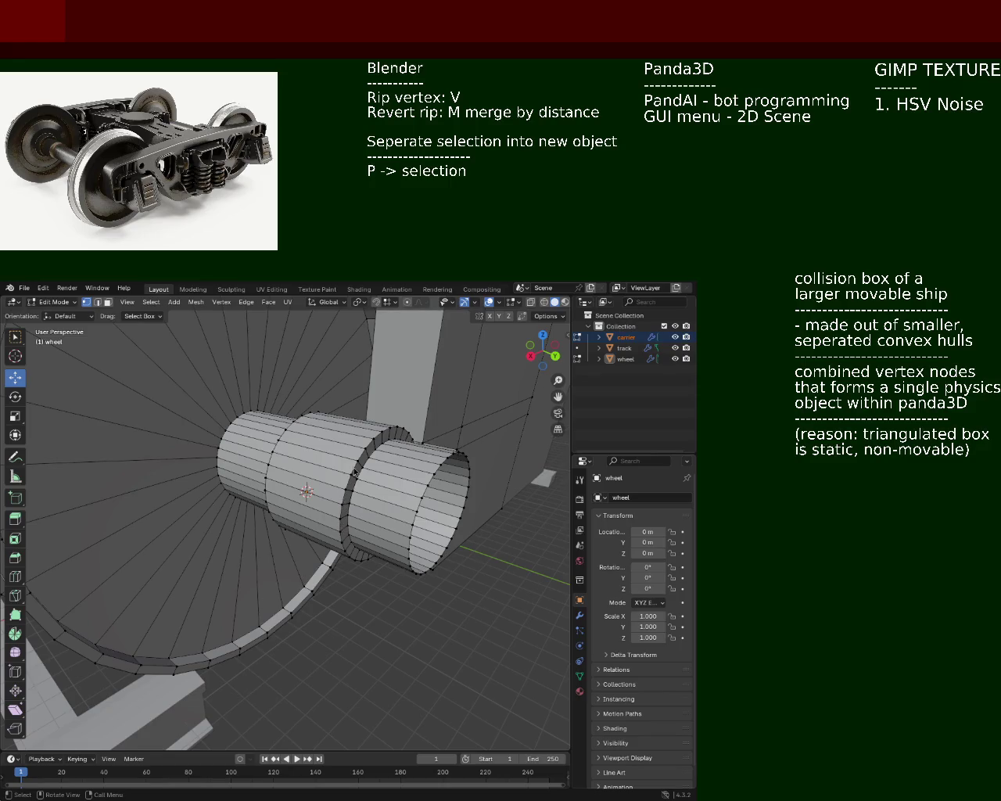
mouse_move(416, 425)
middle_down()
mouse_move(340, 487)
mouse_move(369, 488)
mouse_move(201, 498)
middle_up()
scroll(340, 487, up, 3)
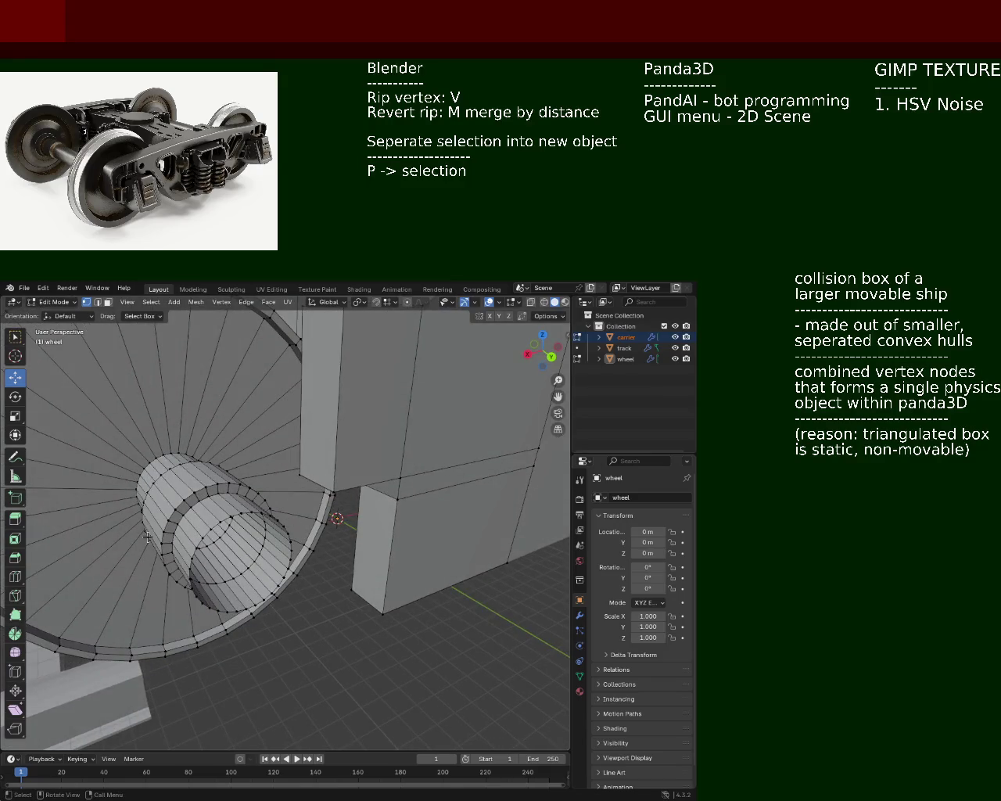
scroll(296, 421, down, 5)
middle_drag(295, 421, 358, 430)
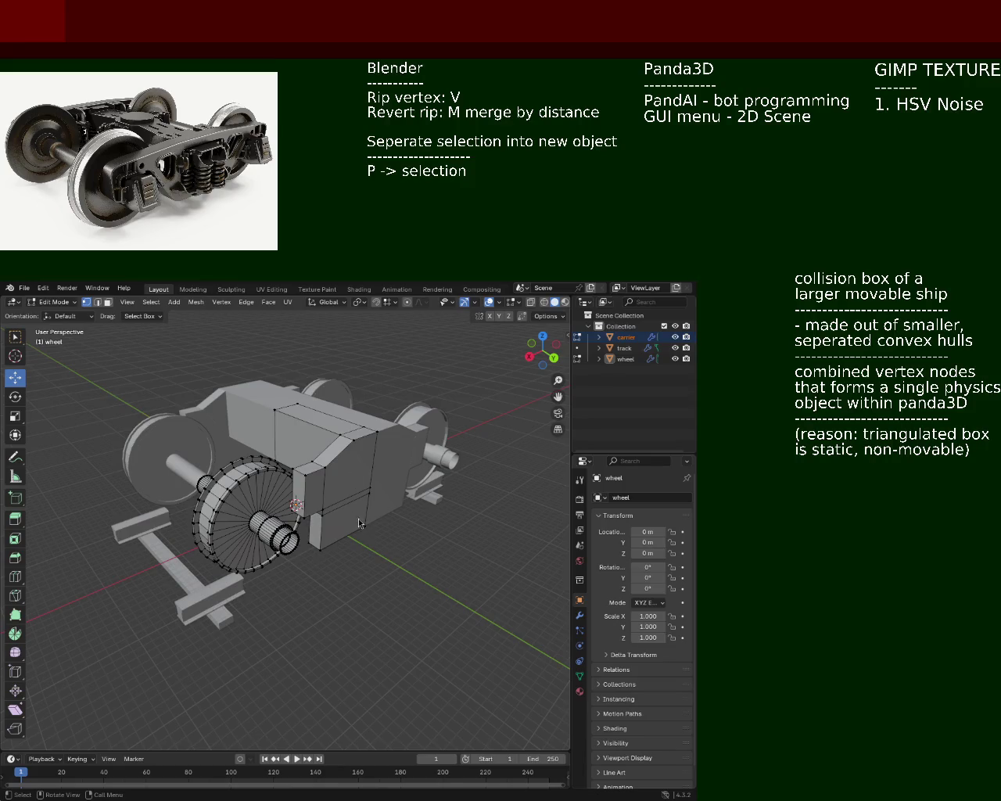
Orbit around the bogie model to view it from the side and the wheel end
mouse_move(351, 472)
middle_down()
mouse_move(308, 519)
mouse_move(143, 510)
middle_up()
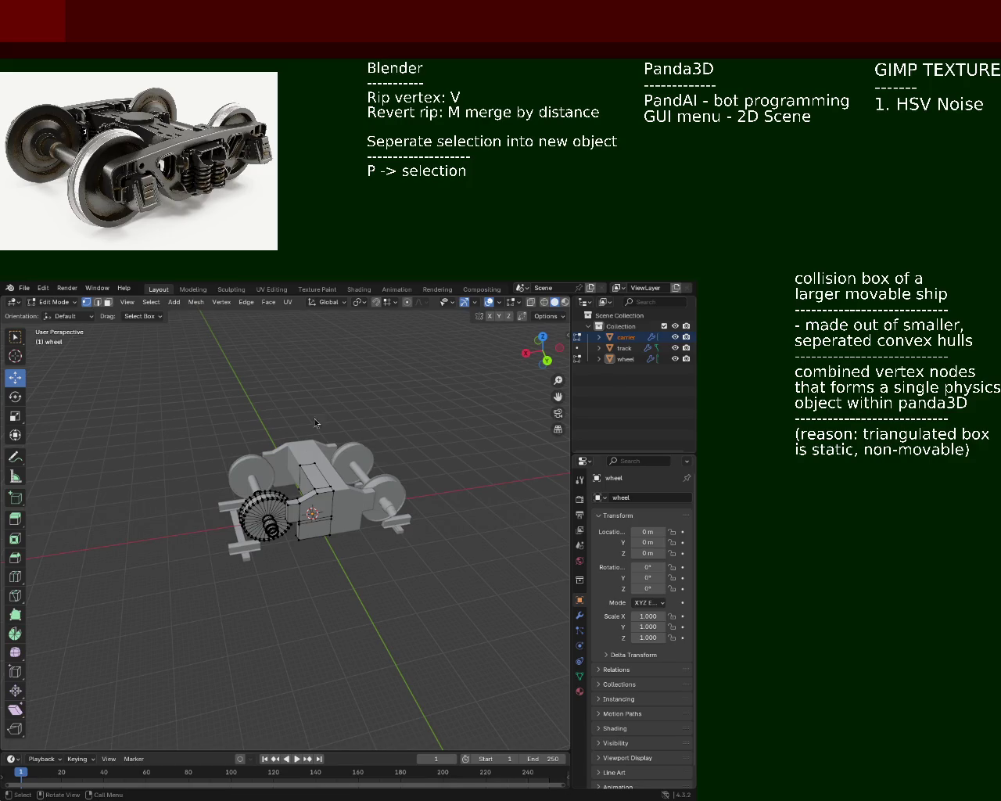
mouse_move(257, 517)
middle_down()
mouse_move(441, 507)
mouse_move(310, 491)
middle_up()
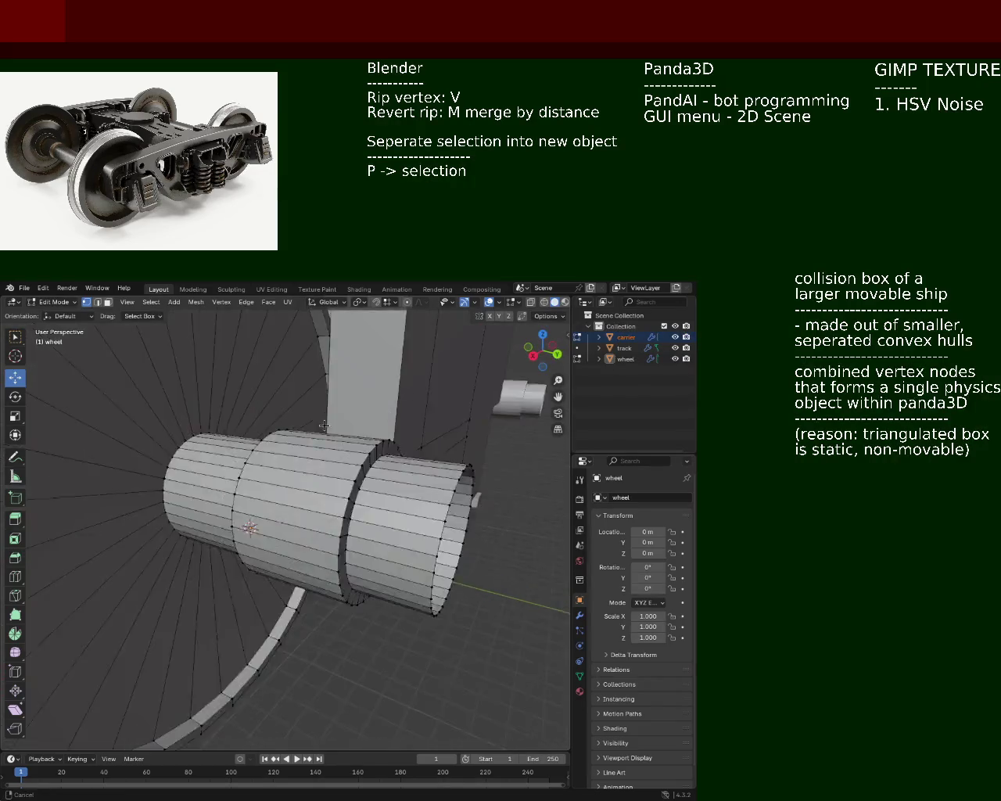
scroll(402, 602, down, 5)
mouse_move(402, 601)
middle_down()
mouse_move(402, 521)
mouse_move(376, 539)
middle_up()
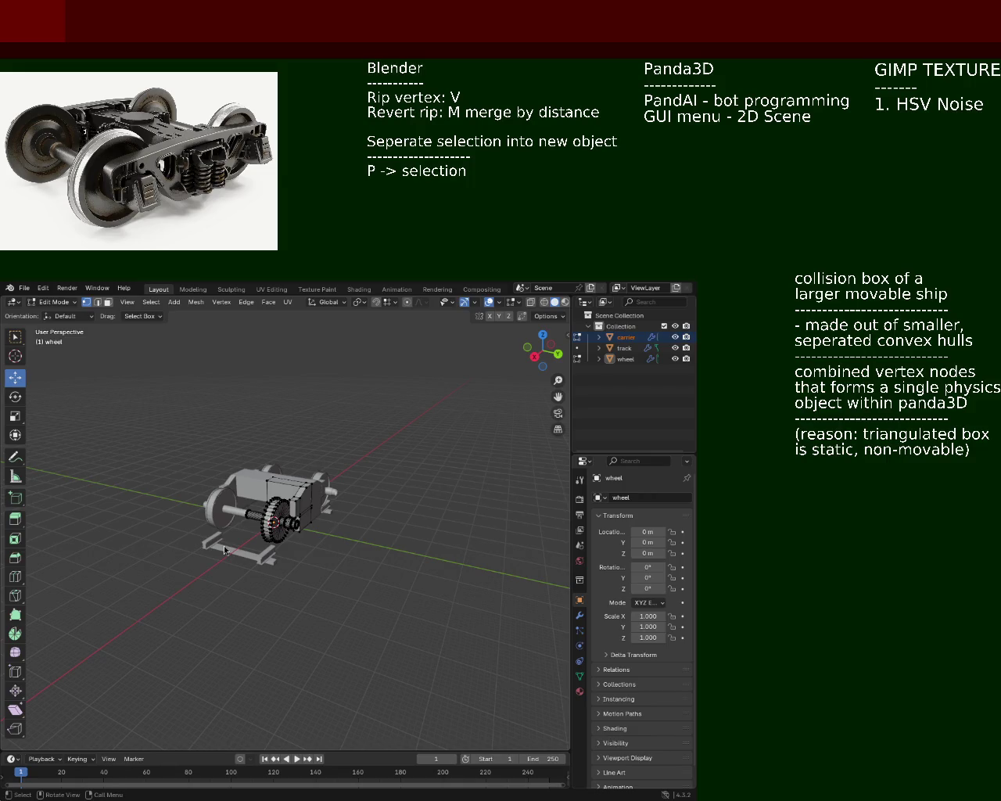
mouse_move(219, 458)
middle_down()
mouse_move(189, 471)
mouse_move(404, 525)
mouse_move(258, 553)
mouse_move(341, 543)
mouse_move(294, 533)
middle_up()
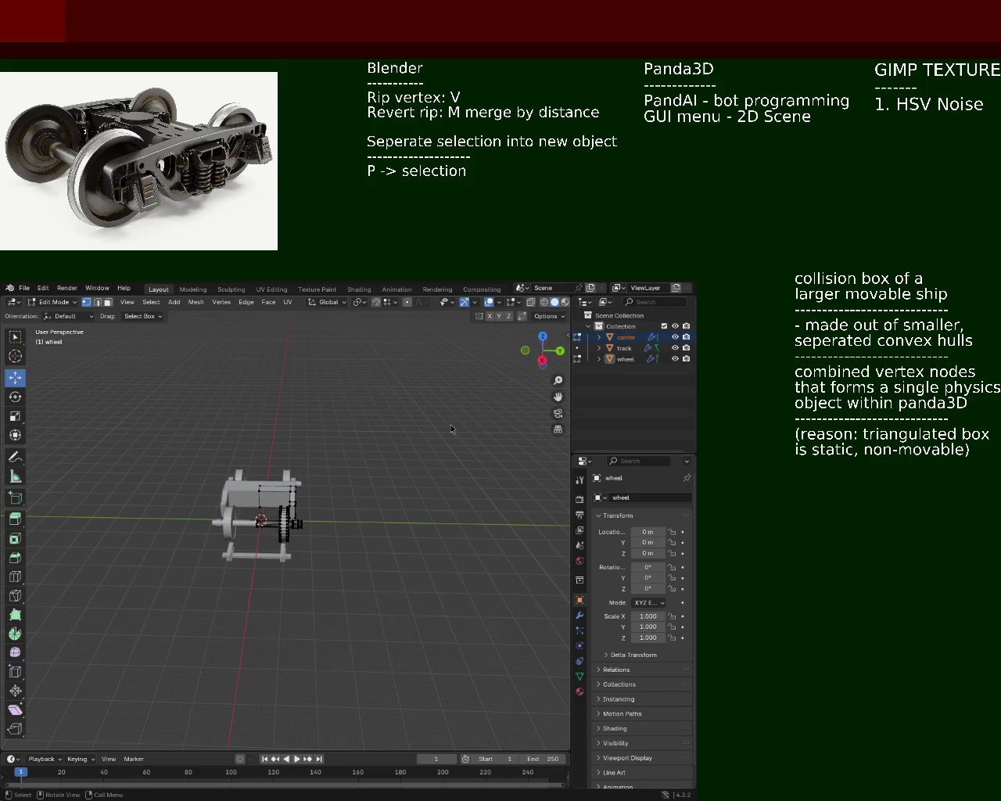
mouse_move(244, 426)
middle_down()
mouse_move(242, 478)
mouse_move(206, 490)
mouse_move(238, 499)
mouse_move(391, 495)
middle_up()
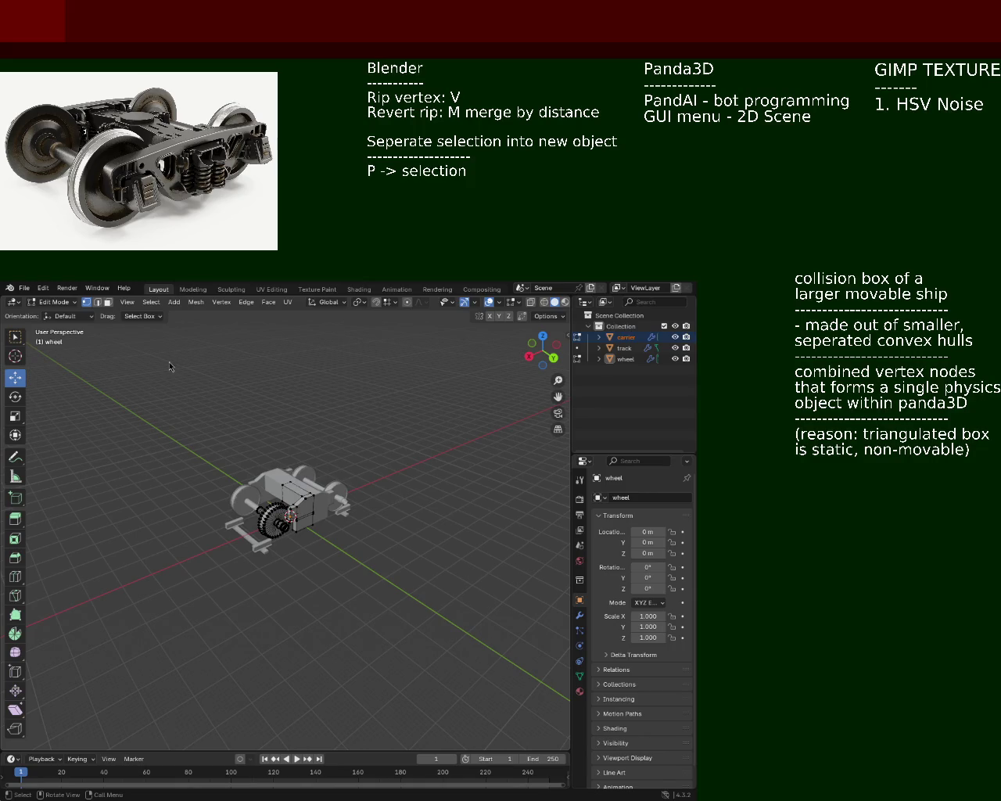
Inspect the wheel against the carrier block, then save the model as train.blend
mouse_move(343, 514)
ctrl+middle_down()
mouse_move(345, 469)
mouse_move(202, 489)
mouse_move(85, 490)
mouse_move(258, 462)
mouse_move(402, 469)
mouse_move(413, 480)
ctrl+middle_up()
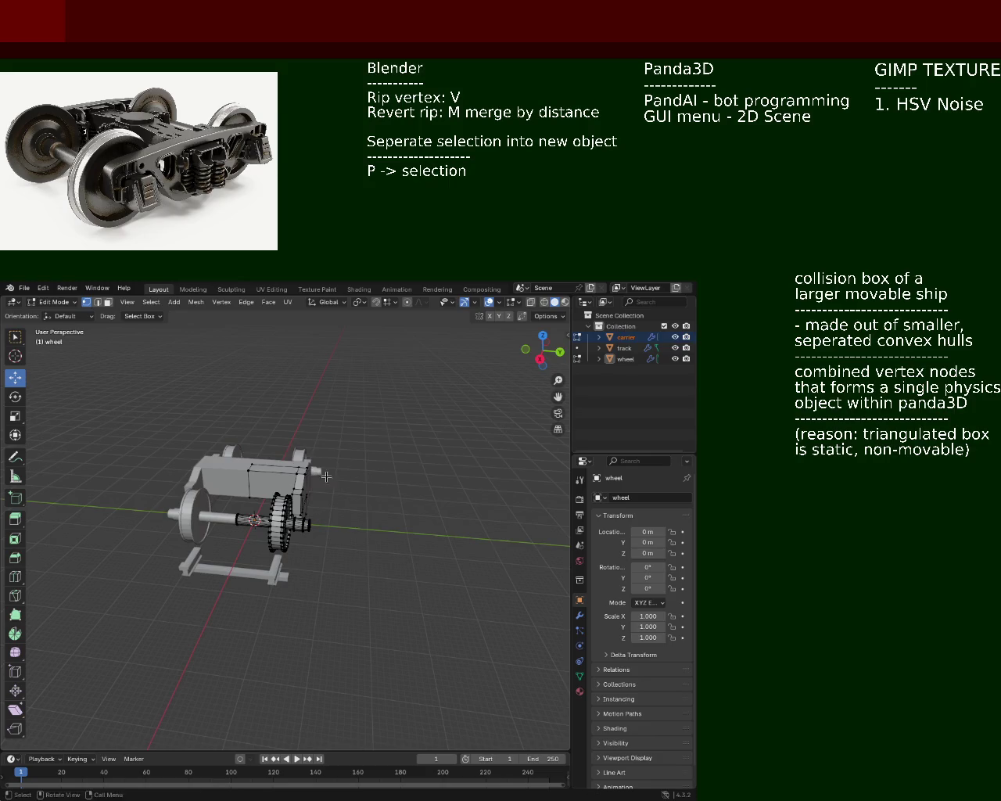
mouse_move(326, 476)
middle_down()
mouse_move(415, 492)
mouse_move(318, 478)
middle_up()
scroll(317, 479, up, 3)
scroll(318, 479, up, 3)
scroll(318, 478, up, 1)
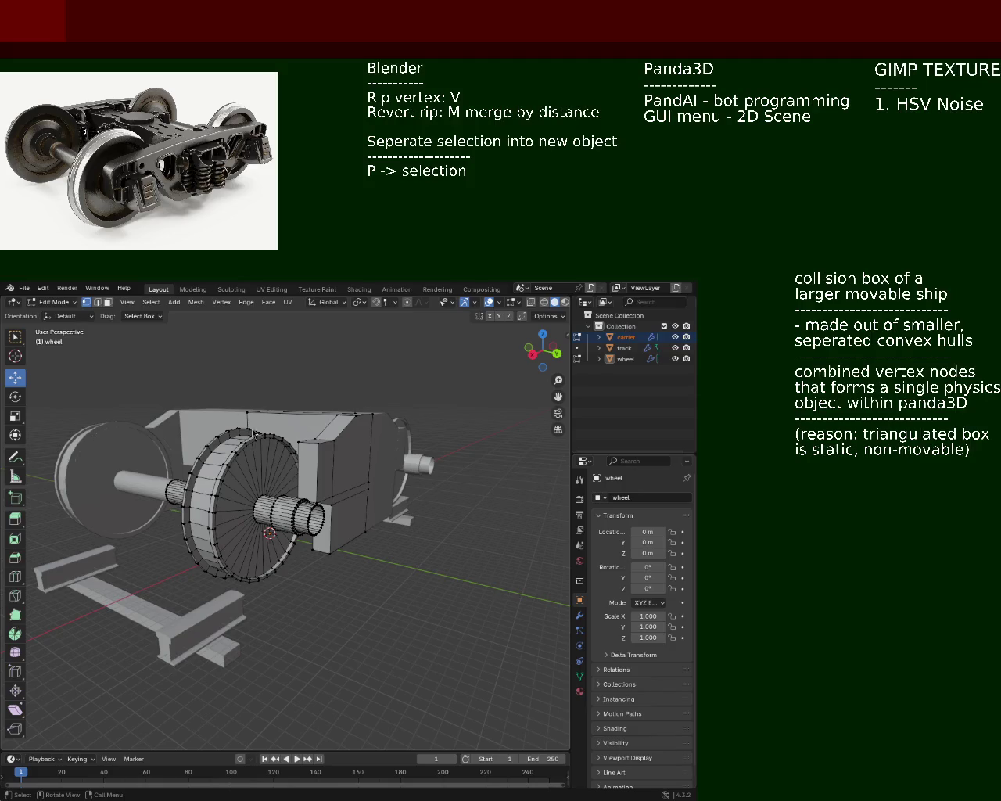
middle_drag(309, 452, 443, 568)
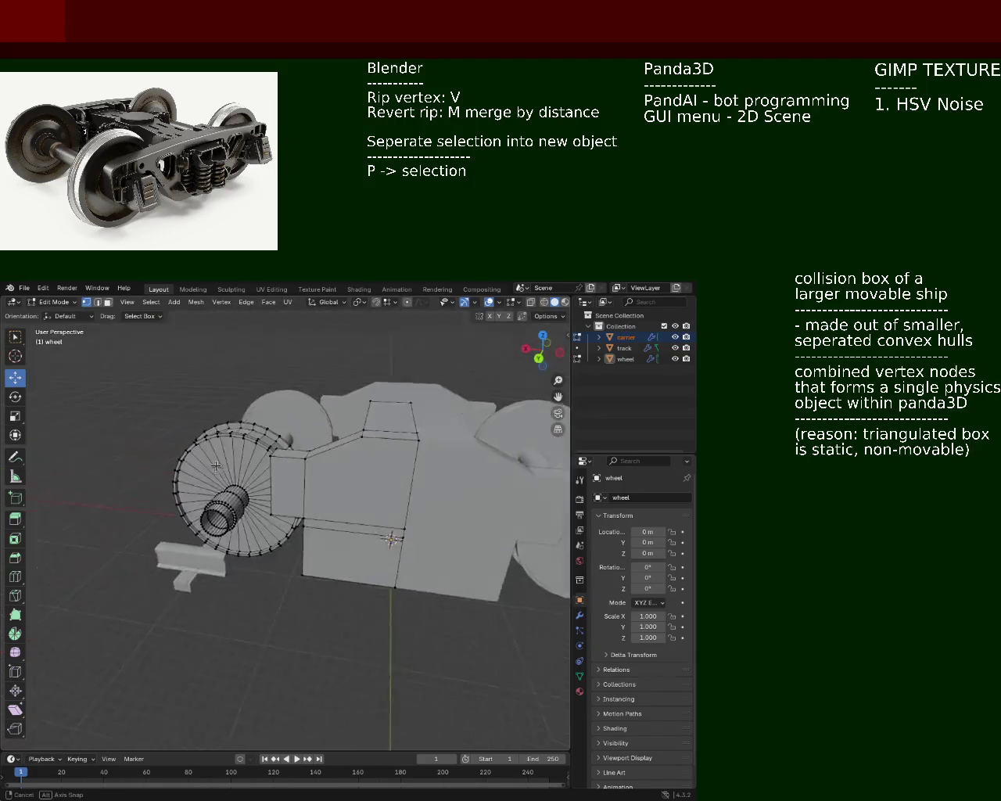
key(ctrl+s)
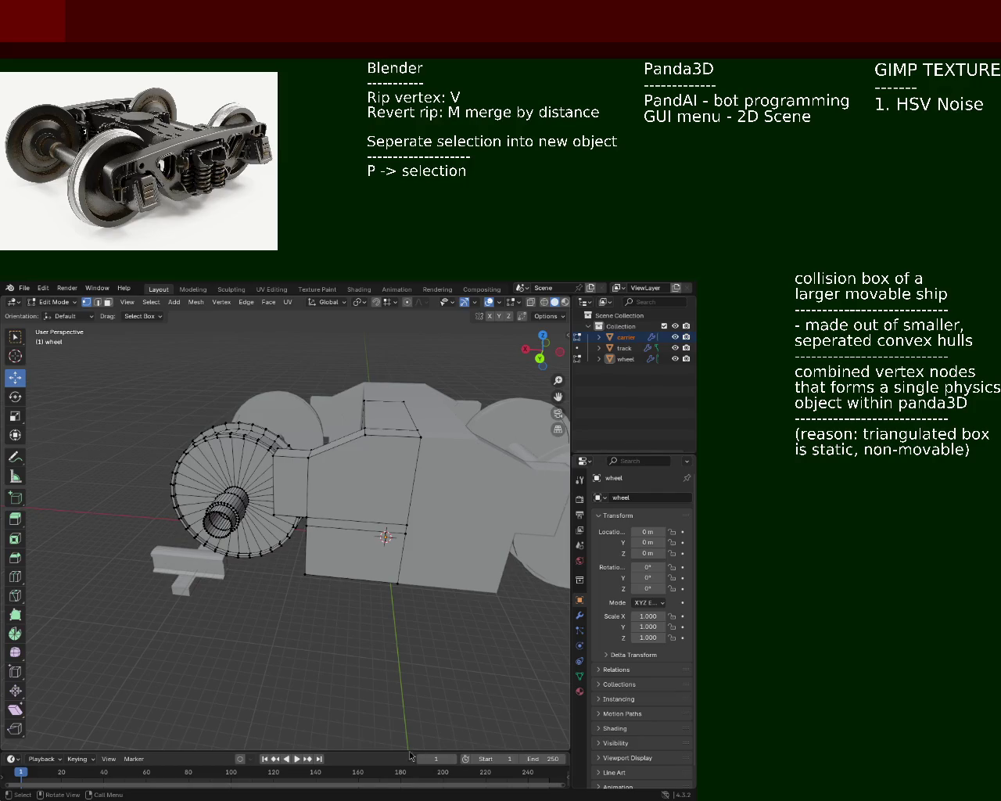
In wireframe, slide the outer axle end cap outward along Y, then restore solid shading
mouse_move(218, 450)
middle_down()
mouse_move(362, 436)
mouse_move(340, 552)
mouse_move(328, 484)
mouse_move(362, 517)
mouse_move(438, 500)
middle_up()
click(544, 302)
middle_drag(391, 547, 408, 681)
drag(408, 690, 310, 561)
key(g)
key(y)
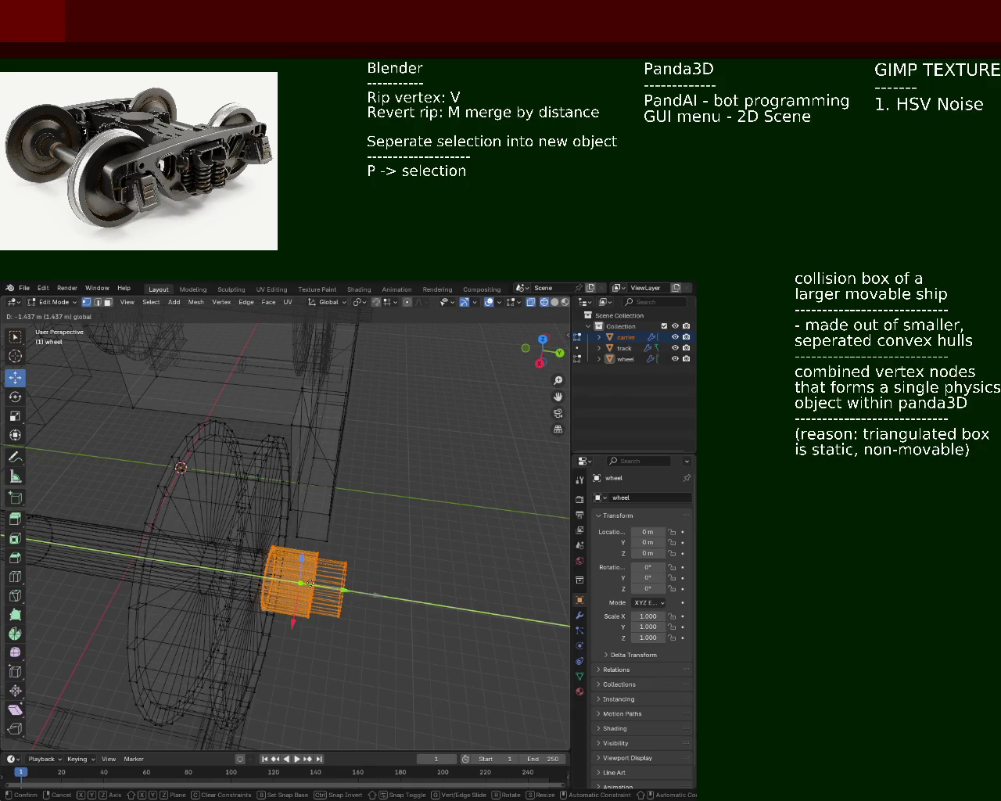
click(304, 581)
click(554, 302)
middle_drag(375, 533, 436, 573)
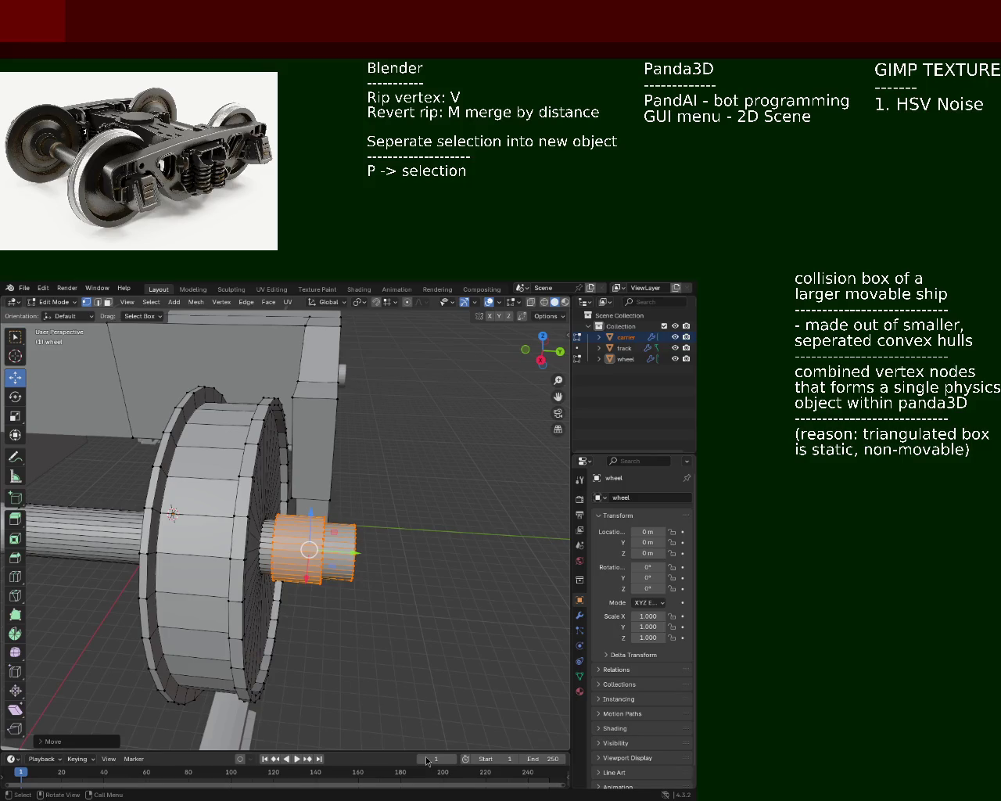
Zoom in on the axle end beside the wheel and deselect the end cap cylinders
mouse_move(299, 489)
middle_down()
mouse_move(307, 529)
mouse_move(381, 599)
mouse_move(369, 615)
mouse_move(393, 614)
mouse_move(287, 619)
mouse_move(303, 579)
mouse_move(269, 604)
mouse_move(352, 624)
middle_up()
scroll(307, 529, up, 5)
click(369, 614)
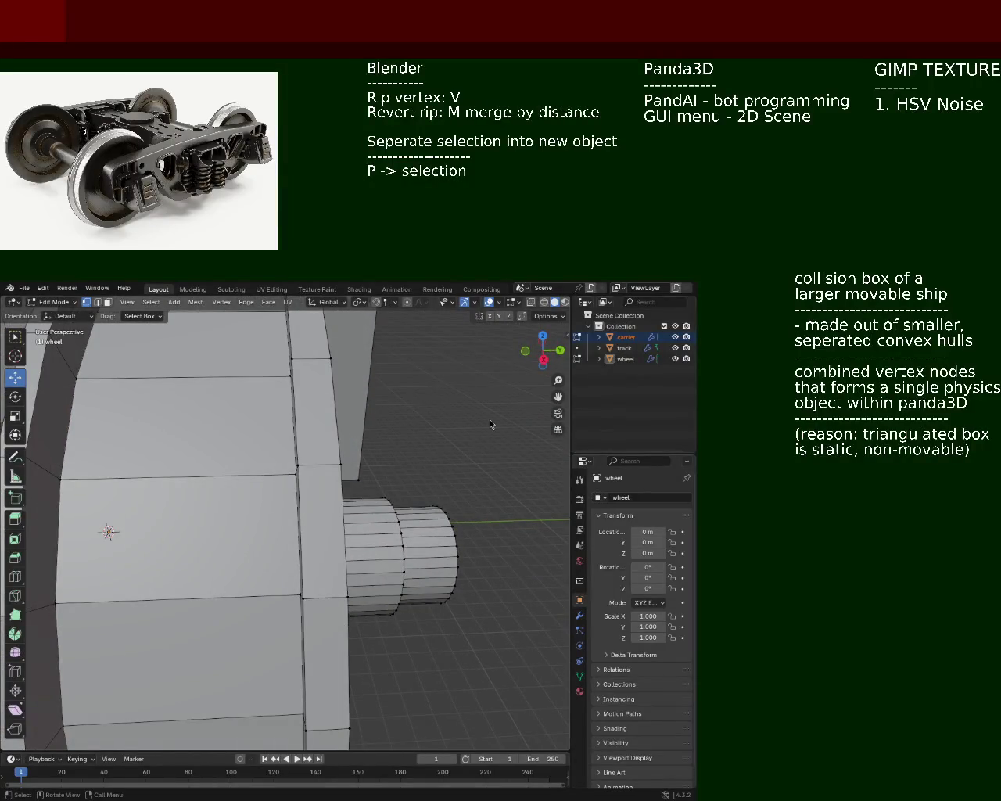